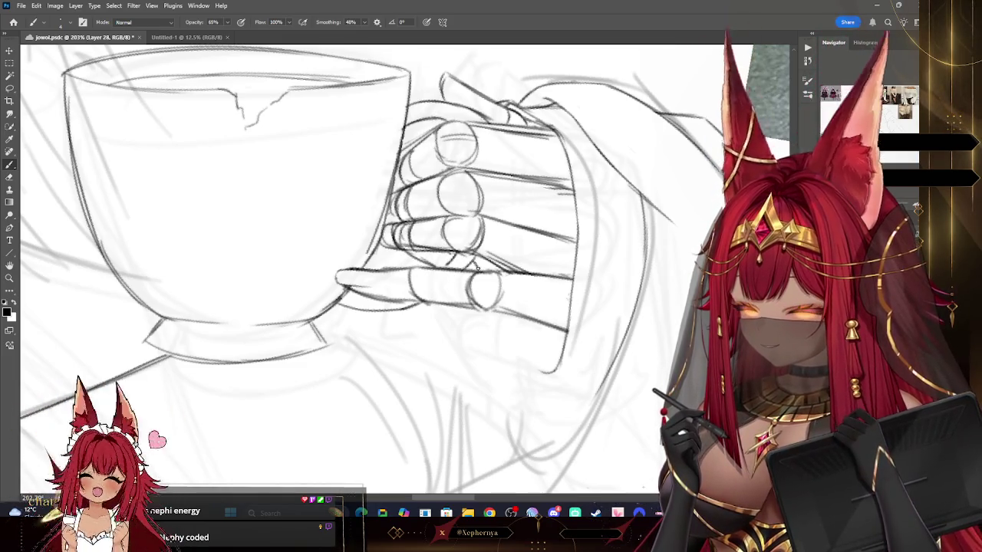
Resize the eraser and zoom out to show the full sketch and reference sheet.
key("e")
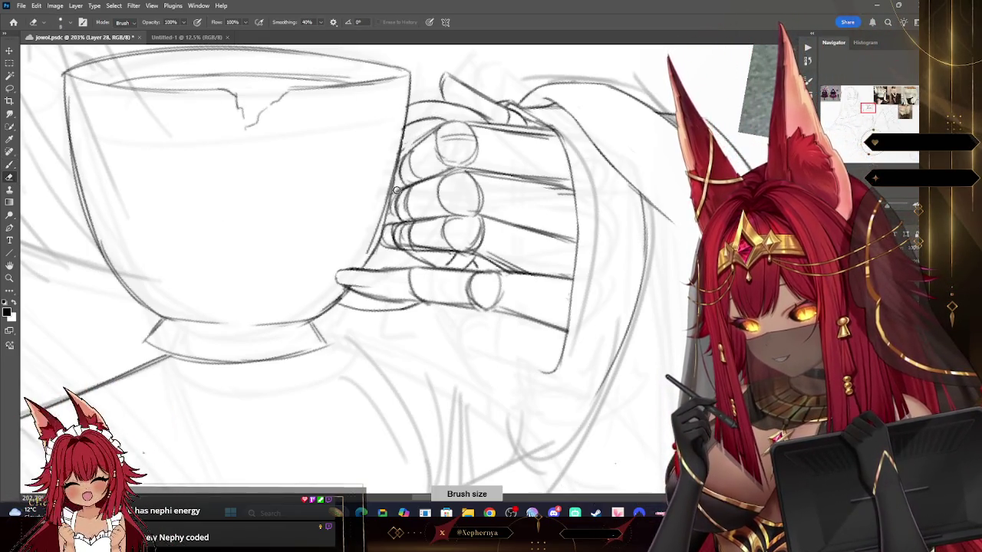
key("bracketleft")
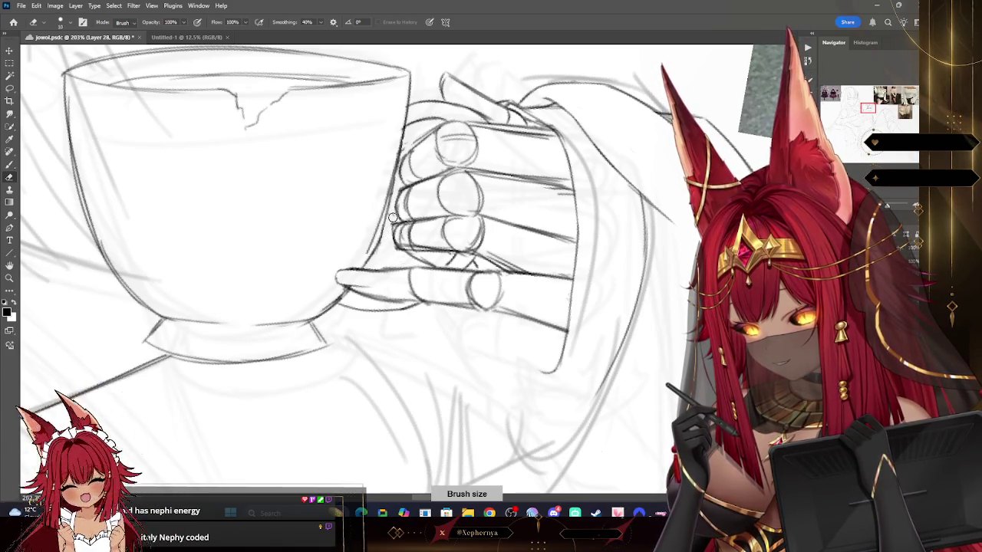
key("bracketright")
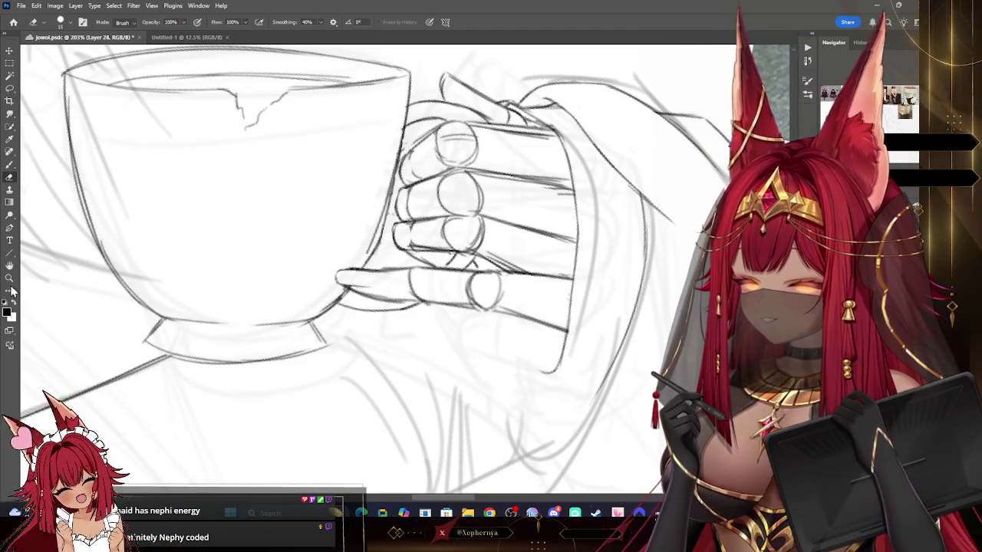
left_click(9, 278)
mouse_move(531, 334)
left_mouse_down()
mouse_move(498, 339)
mouse_move(607, 330)
left_mouse_up()
Add a short pencil stroke at the teacup's base, then zoom out to the whole figure.
key("b")
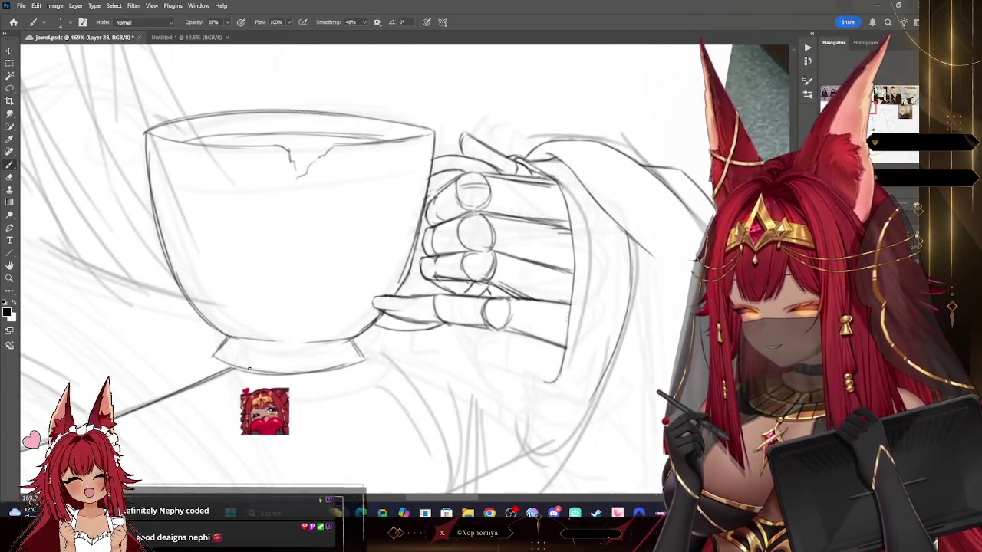
left_click_drag(259, 350, 251, 362)
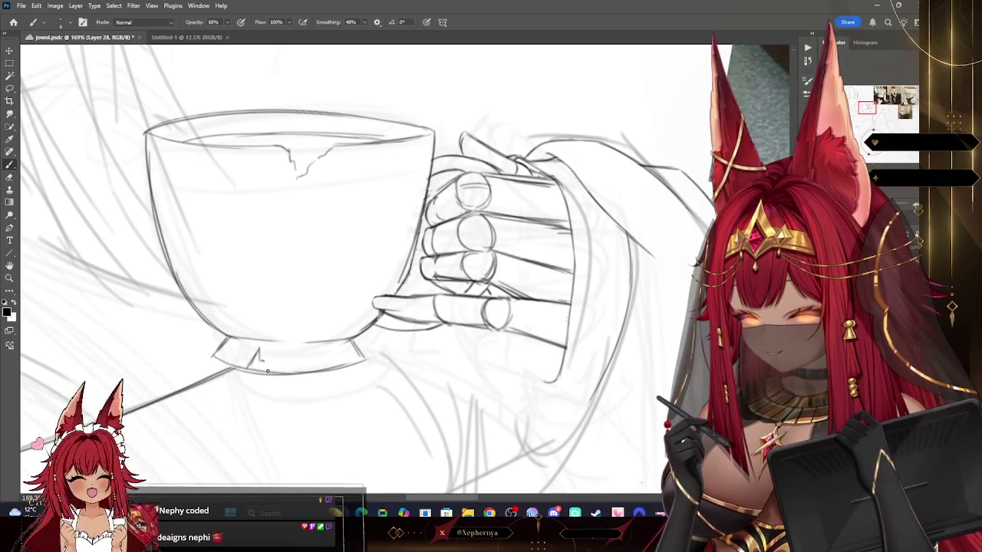
left_click(9, 178)
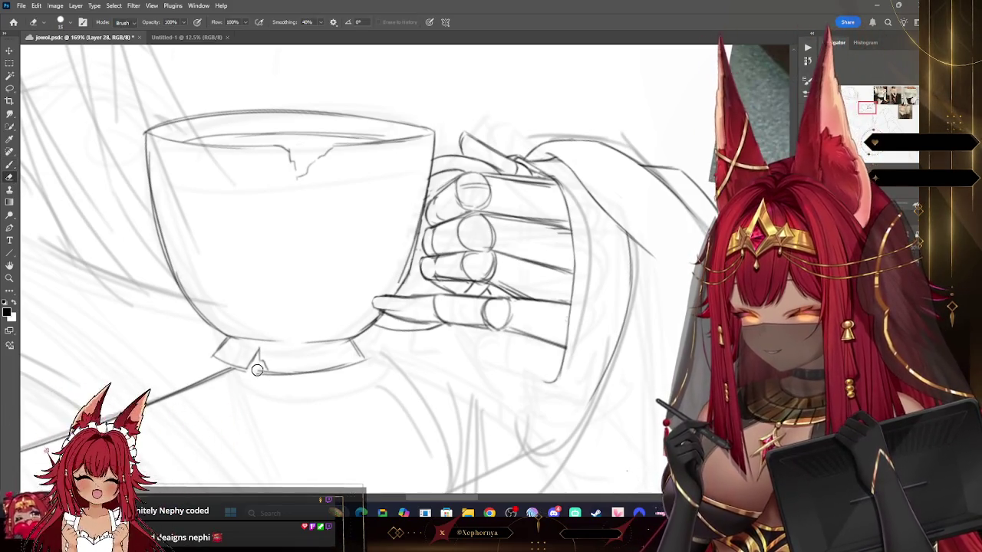
left_click(9, 278)
left_click_drag(606, 345, 541, 345)
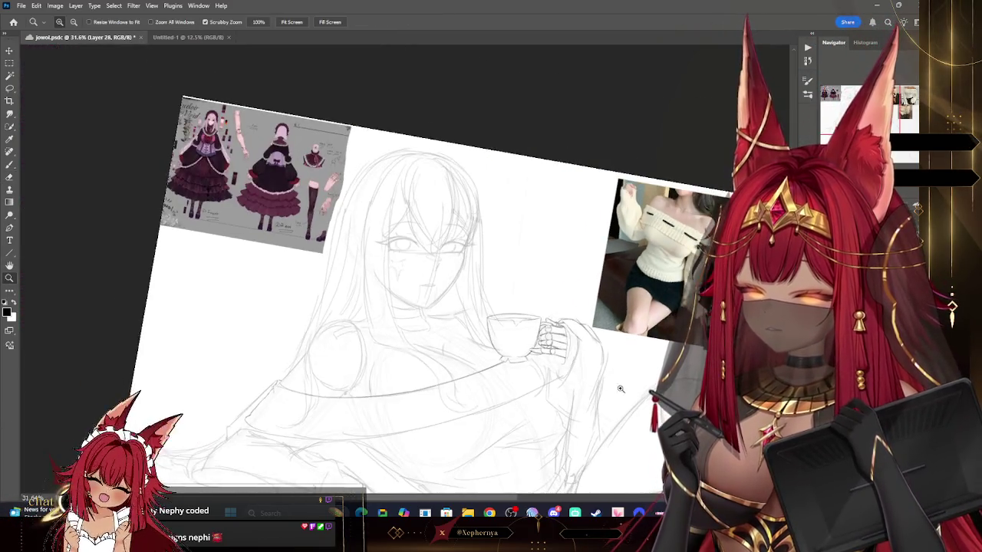
Lower Group 5's opacity to 50%, reselect Layer 28, and recentre the view on the teacup.
left_click_drag(610, 372, 618, 374)
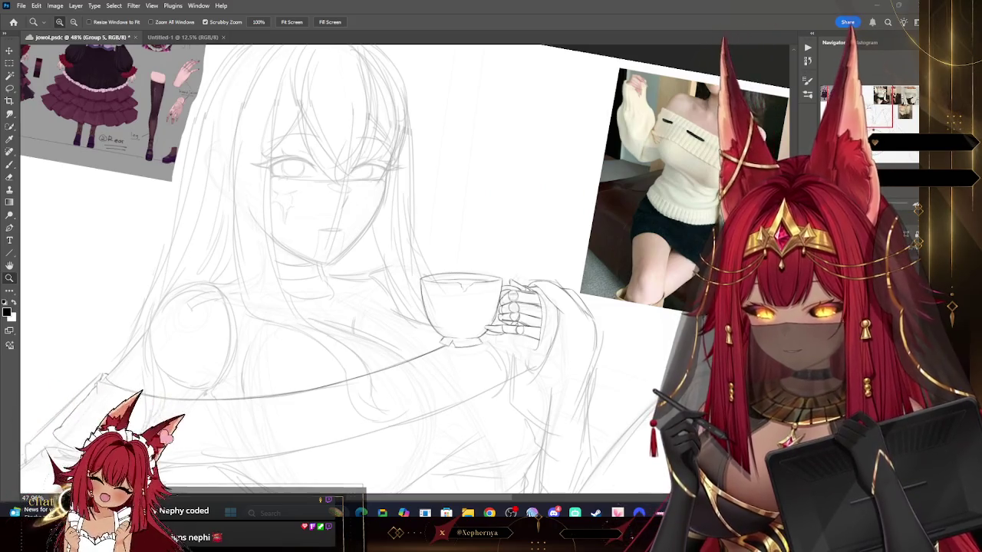
key("5")
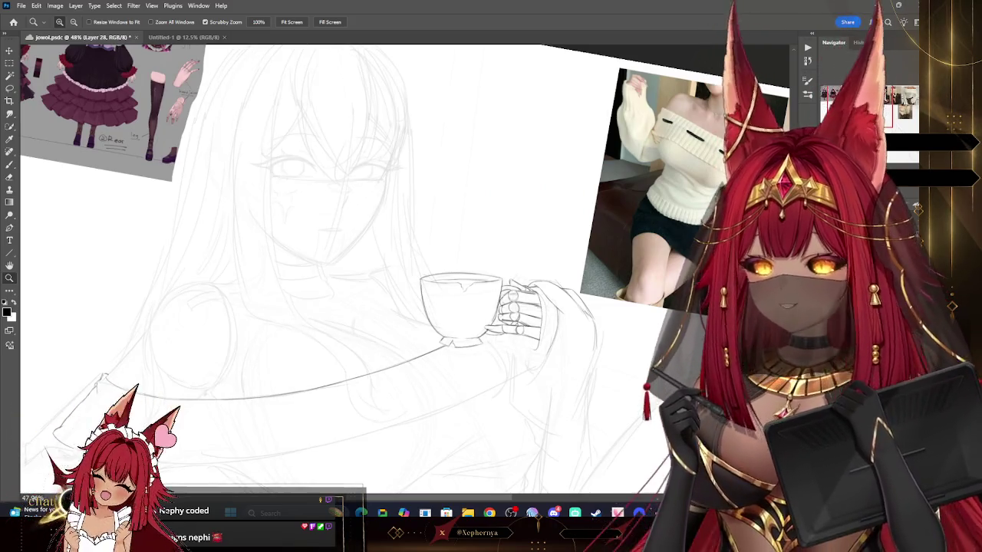
key("alt+bracketleft")
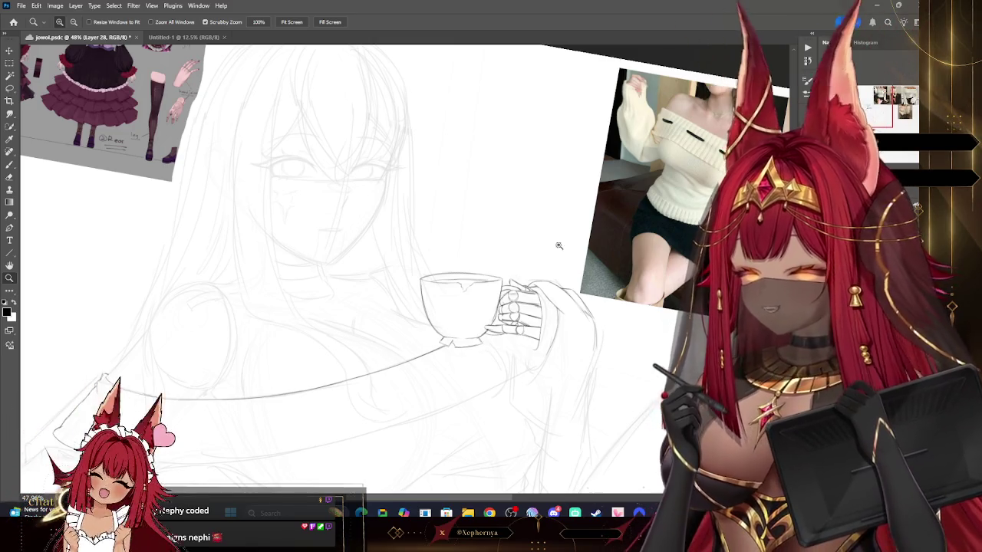
left_click_drag(384, 269, 529, 368)
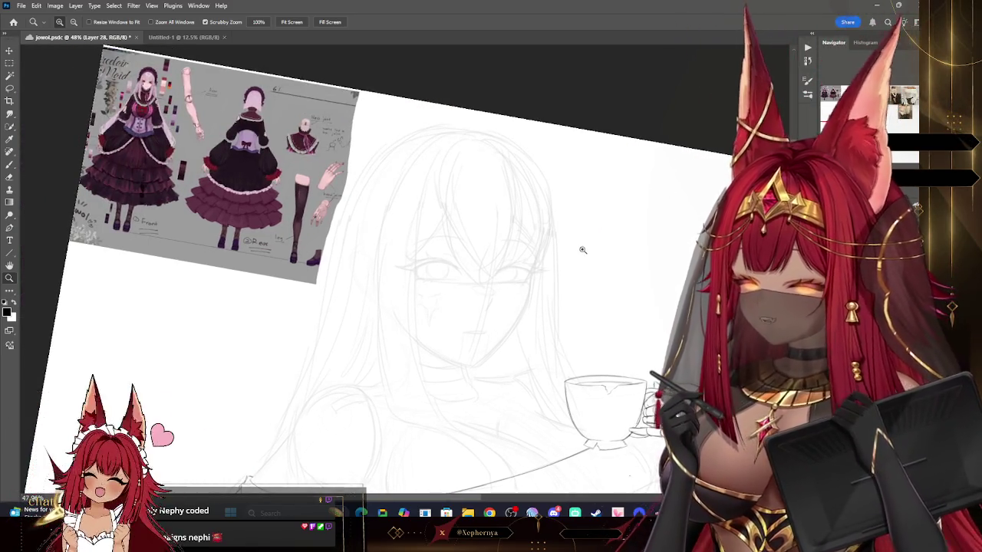
mouse_move(581, 248)
left_mouse_down()
mouse_move(465, 45)
mouse_move(303, 35)
left_mouse_up()
scroll(332, 145, "up", 2)
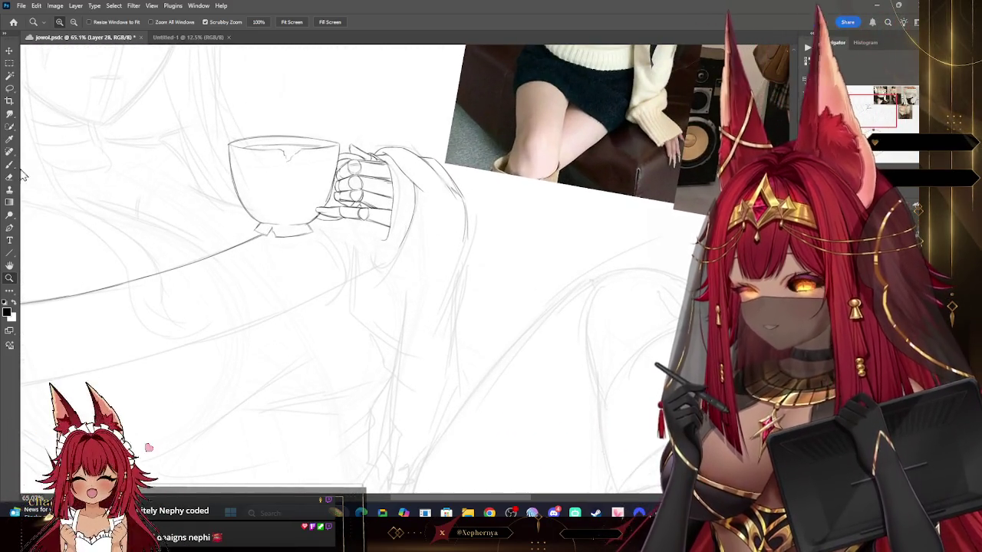
Draw and erase sleeve lines beneath the hand, then zoom in on the teacup and arm.
key("b")
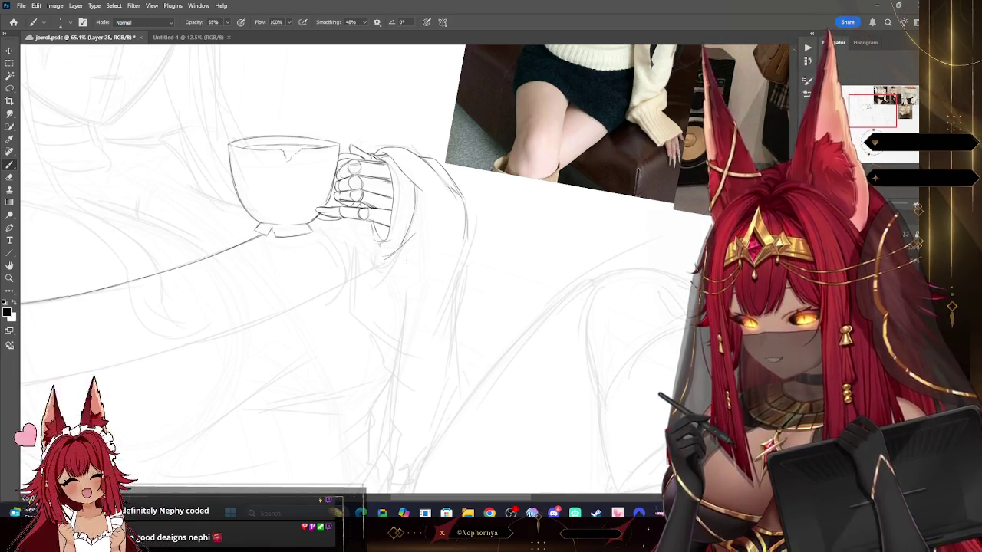
key("e")
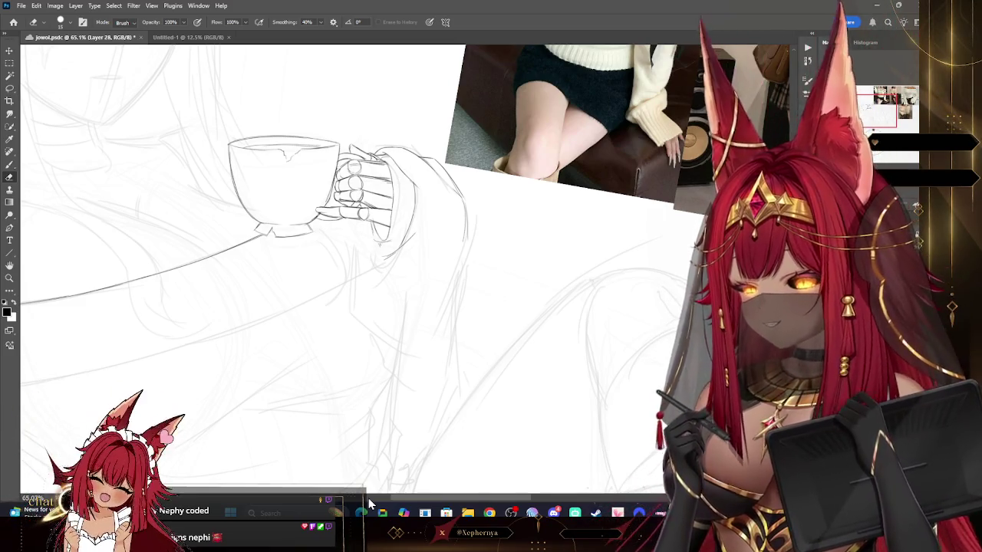
key("z")
scroll(49, 267, "down", 3)
scroll(449, 217, "down", 3)
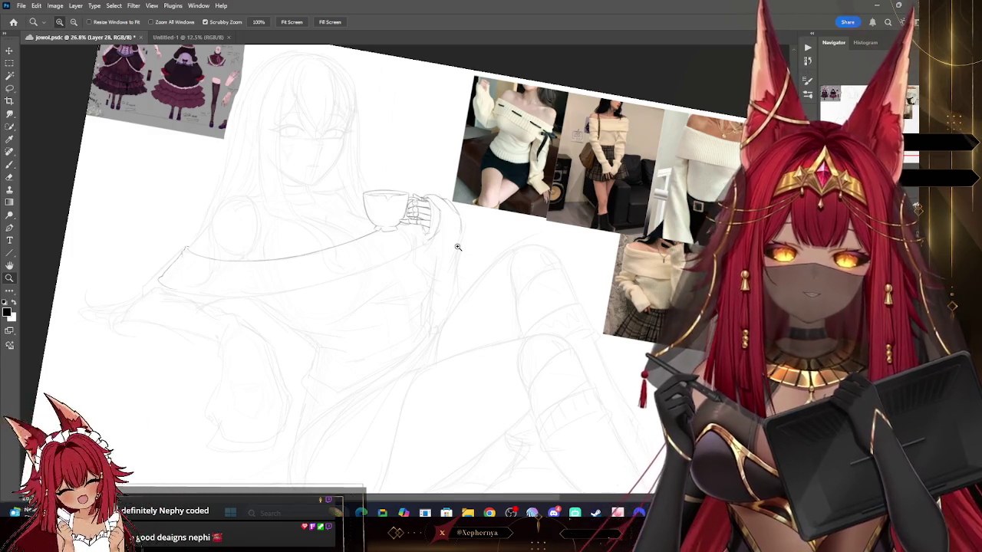
mouse_move(447, 258)
left_mouse_down()
mouse_move(498, 233)
mouse_move(503, 248)
left_mouse_up()
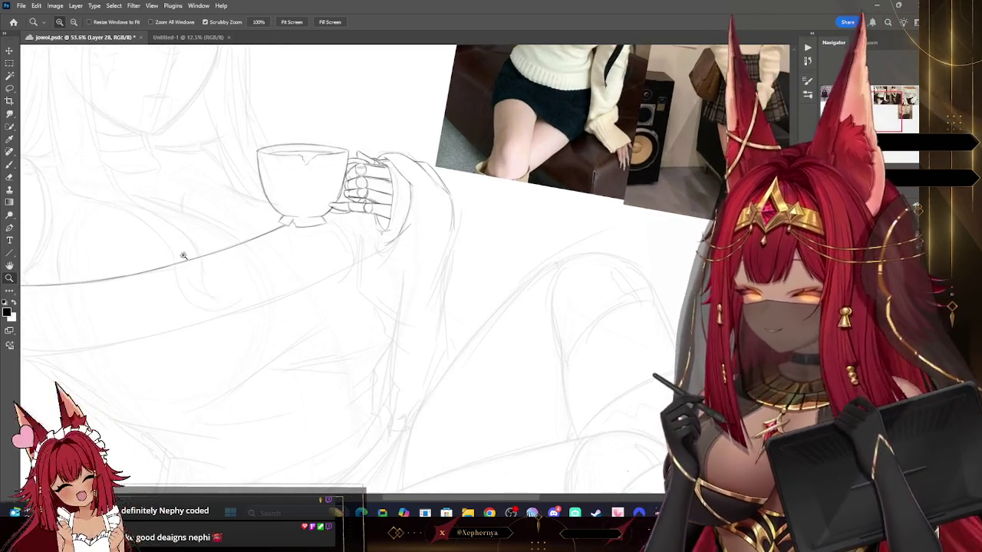
left_click(9, 166)
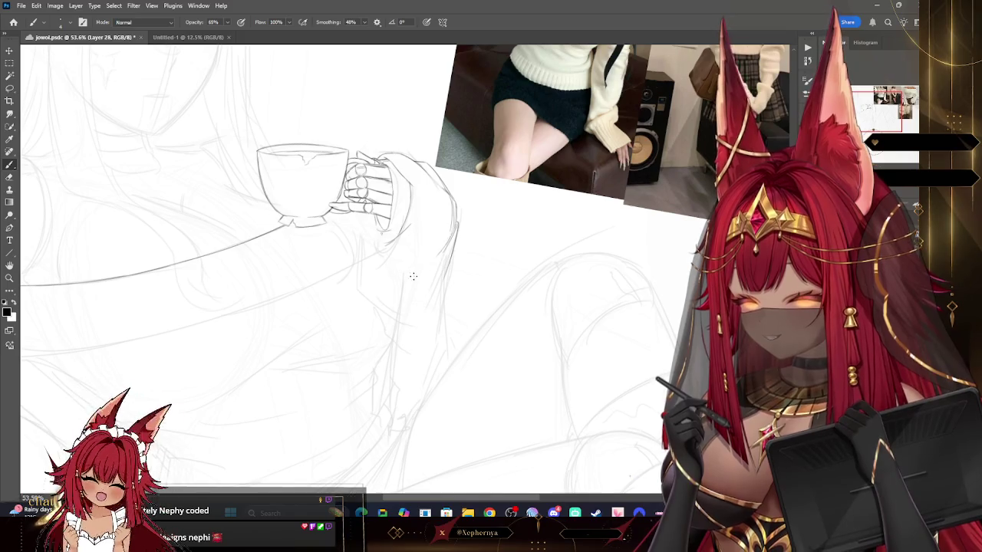
Save the file, shrink the eraser to size 10, and resume pencil work on the sleeve.
key("e")
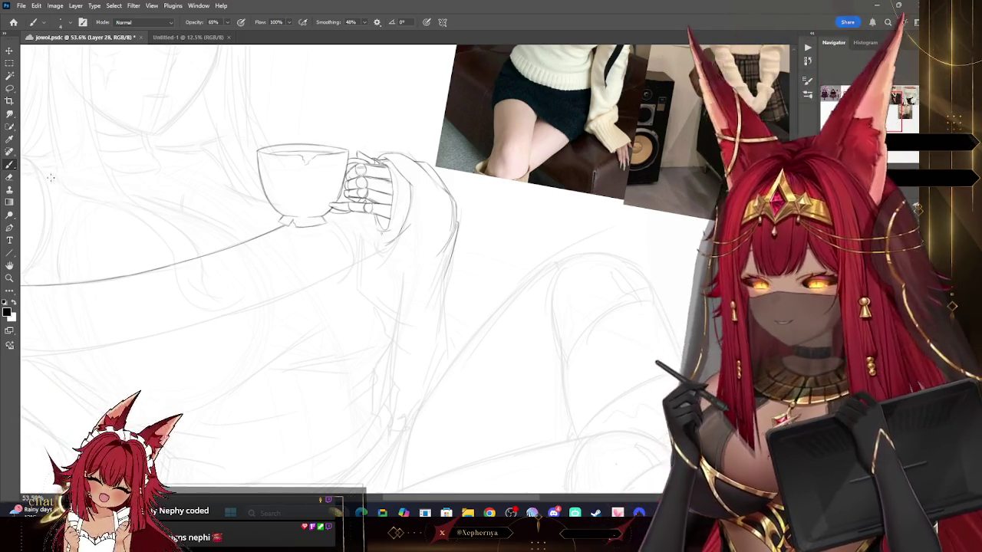
key("ctrl+s")
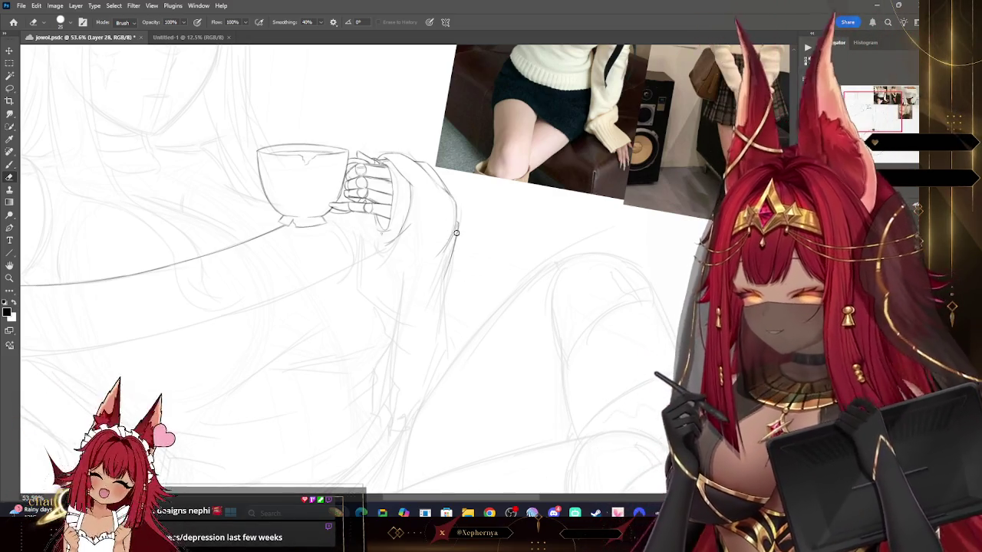
key("bracketleft")
key("bracketleft")
key("bracketleft")
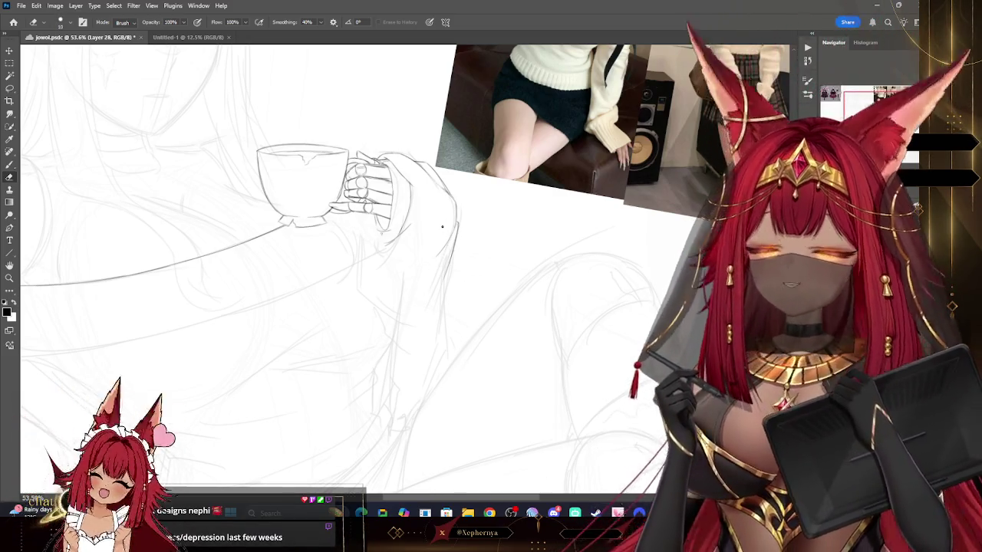
key("b")
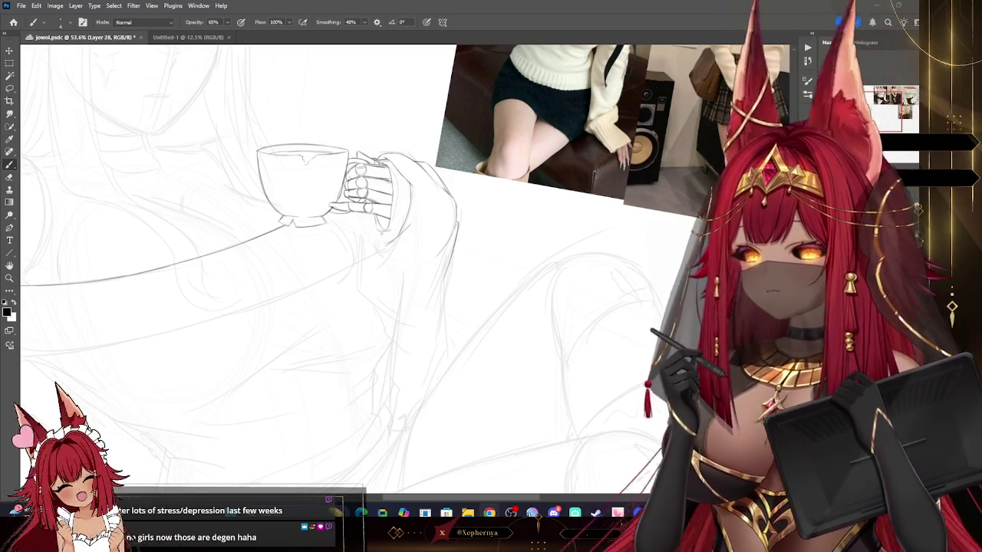
mouse_move(345, 269)
left_mouse_down()
mouse_move(364, 314)
mouse_move(327, 211)
left_mouse_up()
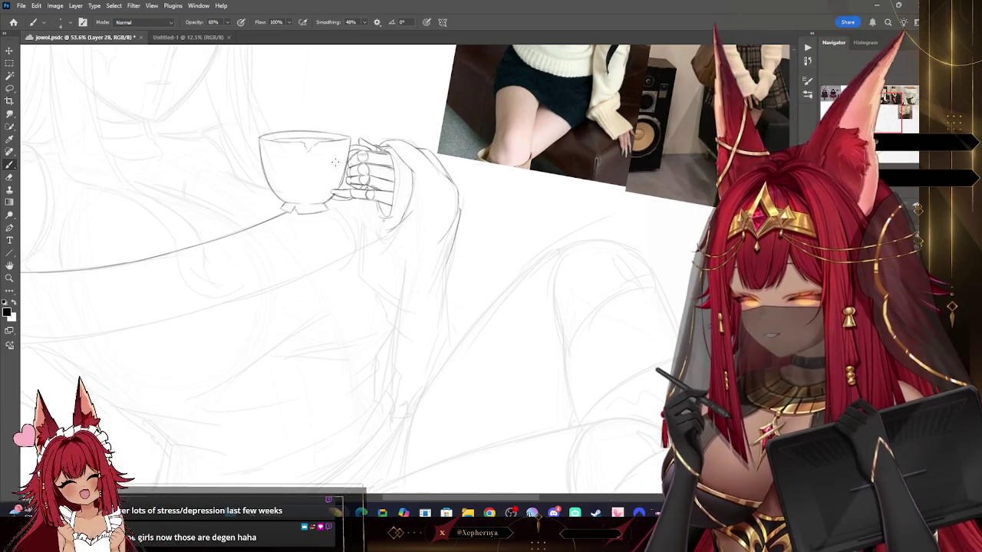
left_click_drag(459, 207, 240, 291)
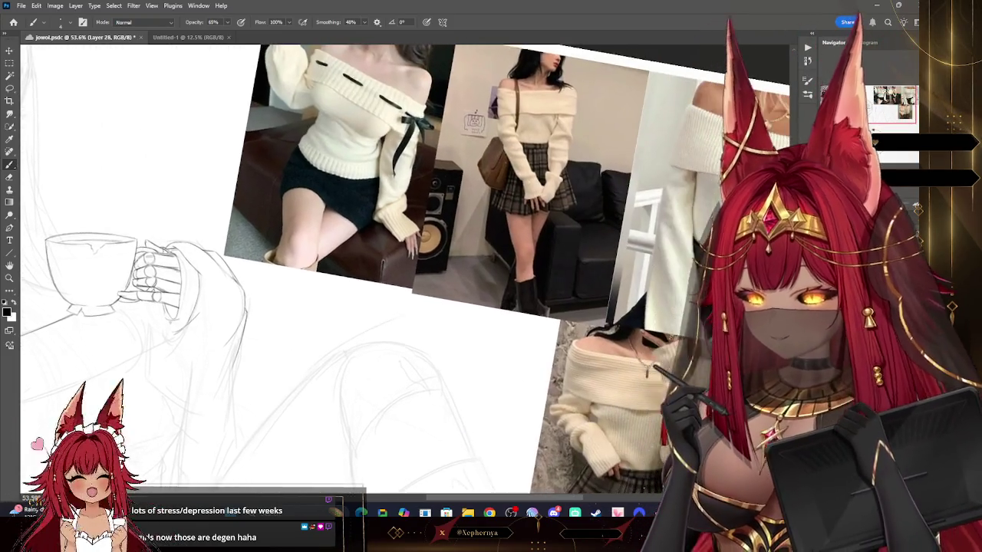
left_click_drag(461, 269, 328, 225)
mouse_move(429, 245)
left_mouse_down()
mouse_move(326, 268)
mouse_move(388, 283)
mouse_move(415, 353)
left_mouse_up()
mouse_move(345, 269)
left_mouse_down()
mouse_move(537, 345)
mouse_move(349, 234)
mouse_move(349, 188)
mouse_move(349, 250)
left_mouse_up()
mouse_move(230, 307)
left_mouse_down()
mouse_move(391, 222)
mouse_move(783, 146)
left_mouse_up()
left_click_drag(384, 307, 364, 100)
mouse_move(414, 76)
left_mouse_down()
mouse_move(422, 192)
mouse_move(433, 170)
mouse_move(423, 208)
left_mouse_up()
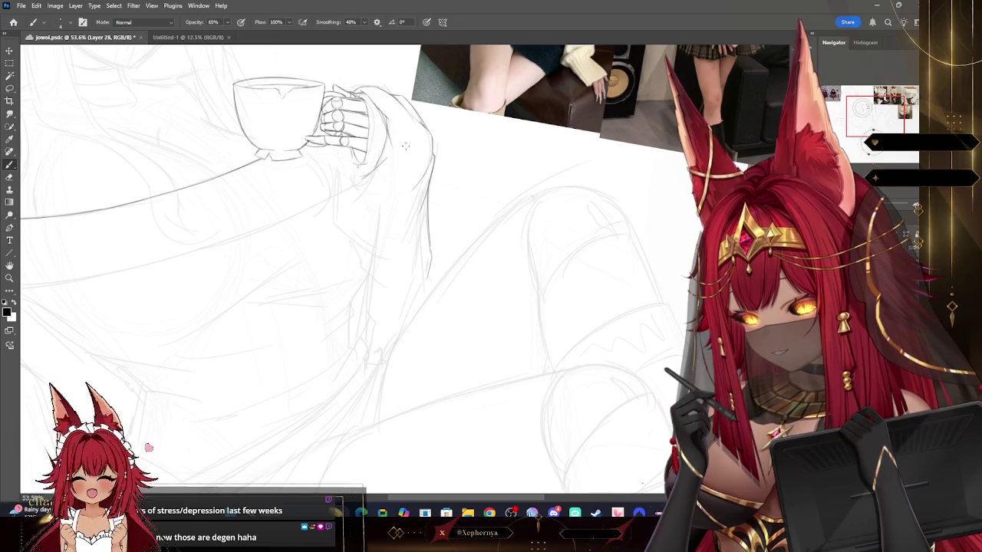
Enlarge the eraser, undo a mistake, and draw the sleeve cuff's fold lines in pencil.
key("e")
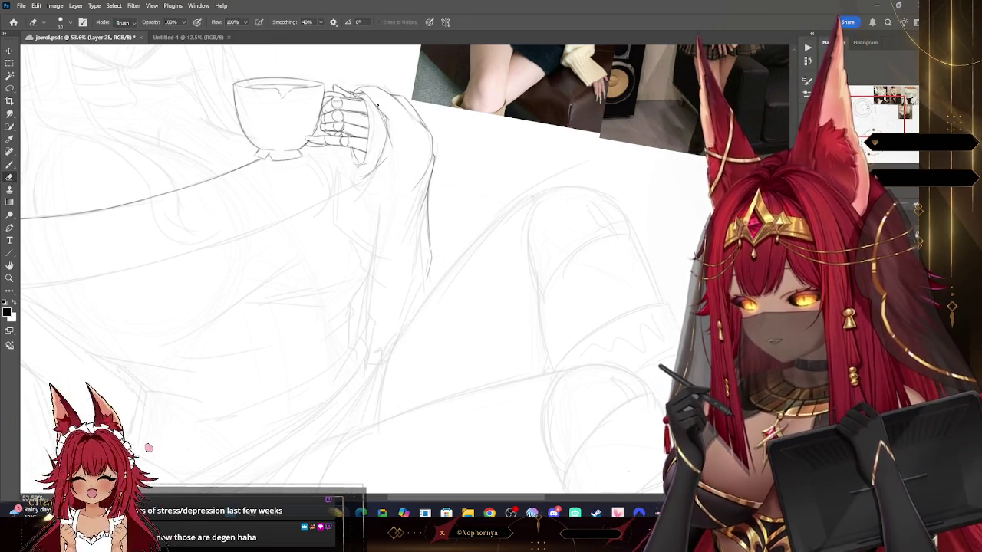
key("bracketright")
key("bracketright")
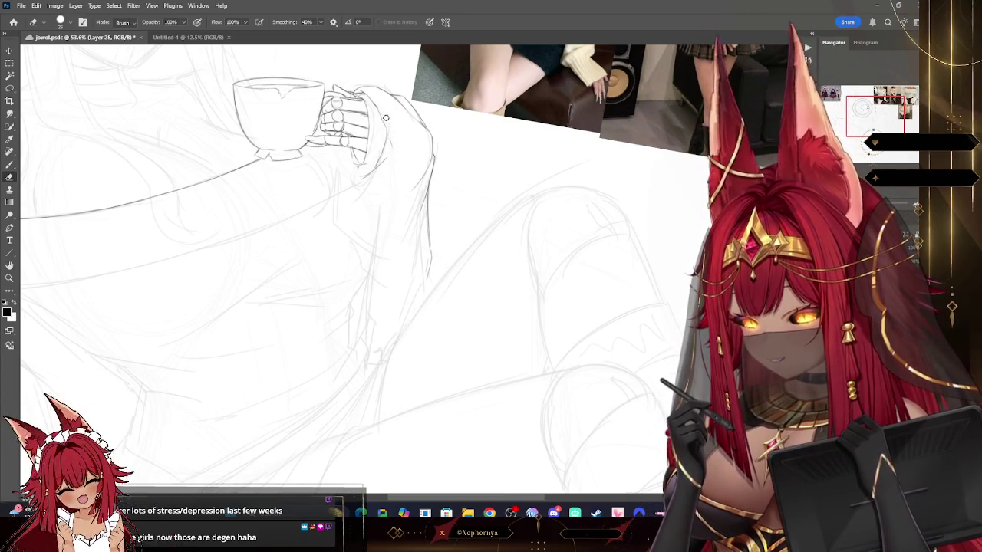
key("ctrl+z")
key("b")
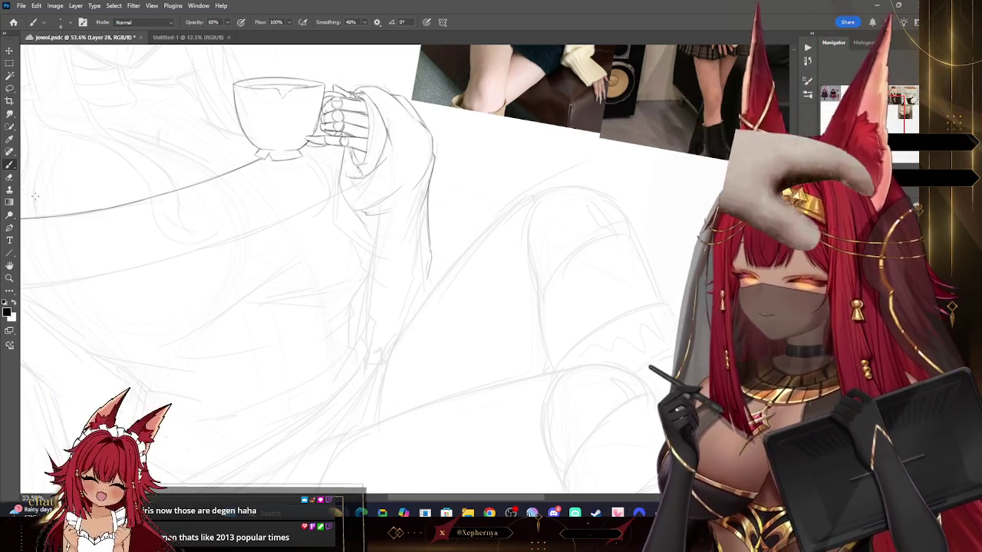
Erase stray sleeve lines and zoom in closely on the cup and sleeve.
key("e")
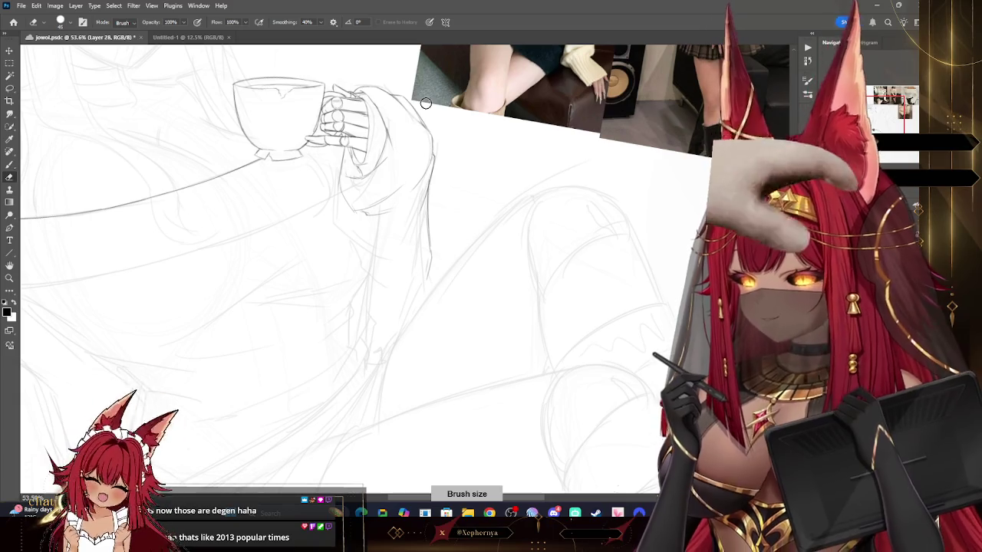
left_click_drag(426, 103, 470, 204)
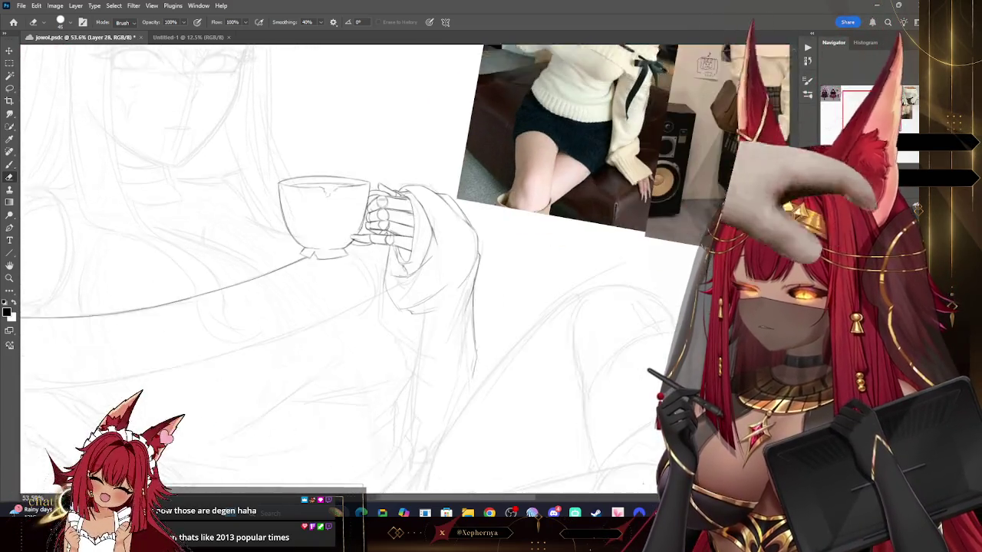
left_click_drag(201, 291, 204, 277)
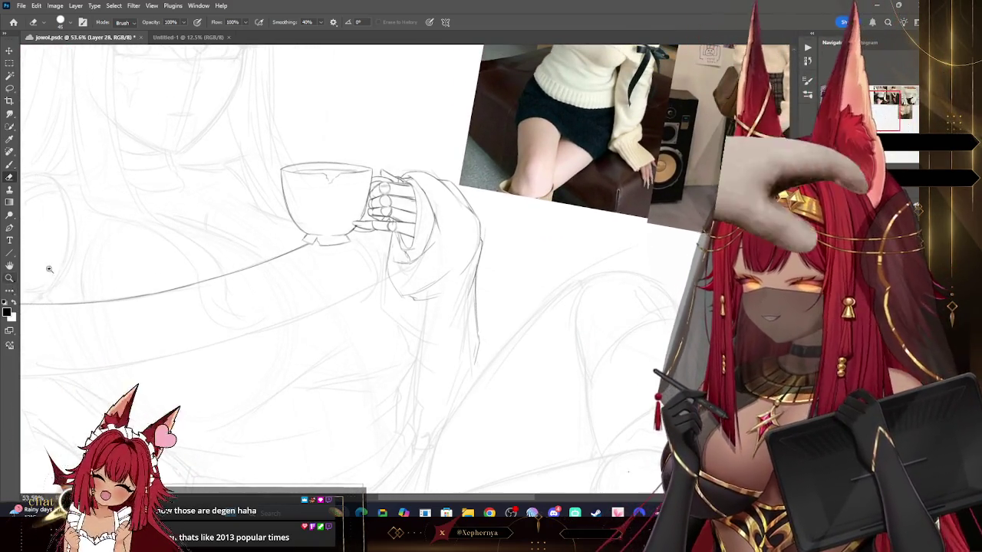
key("z")
left_click_drag(450, 241, 568, 157)
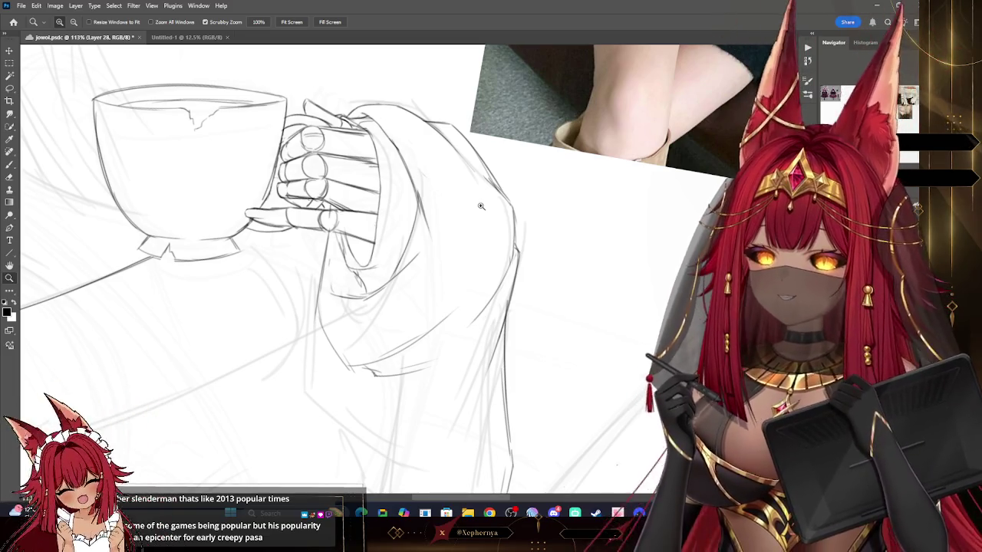
left_click(10, 279)
mouse_move(454, 212)
left_mouse_down()
mouse_move(472, 122)
mouse_move(500, 127)
left_mouse_up()
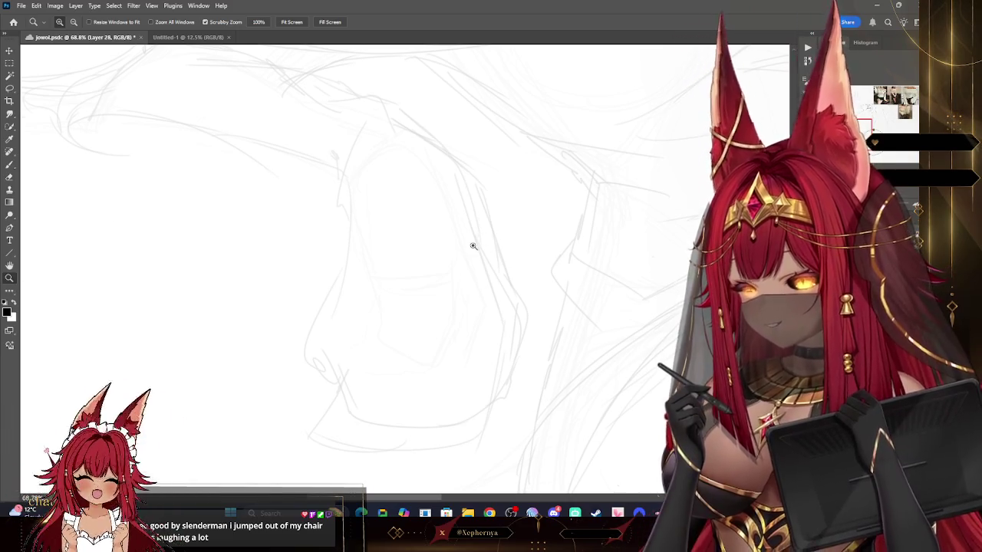
scroll(471, 246, "down", 5)
scroll(460, 215, "up", 4)
scroll(603, 229, "up", 3)
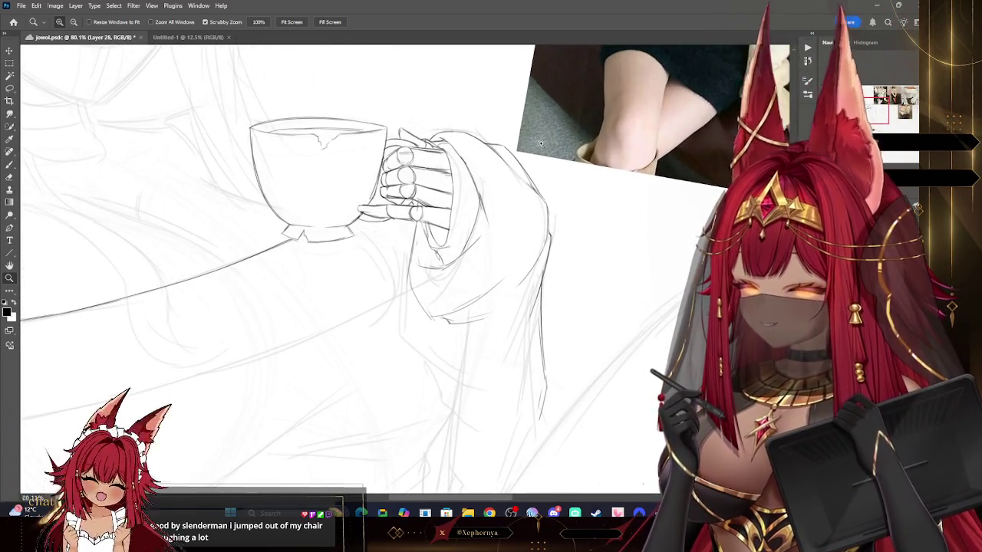
key("b")
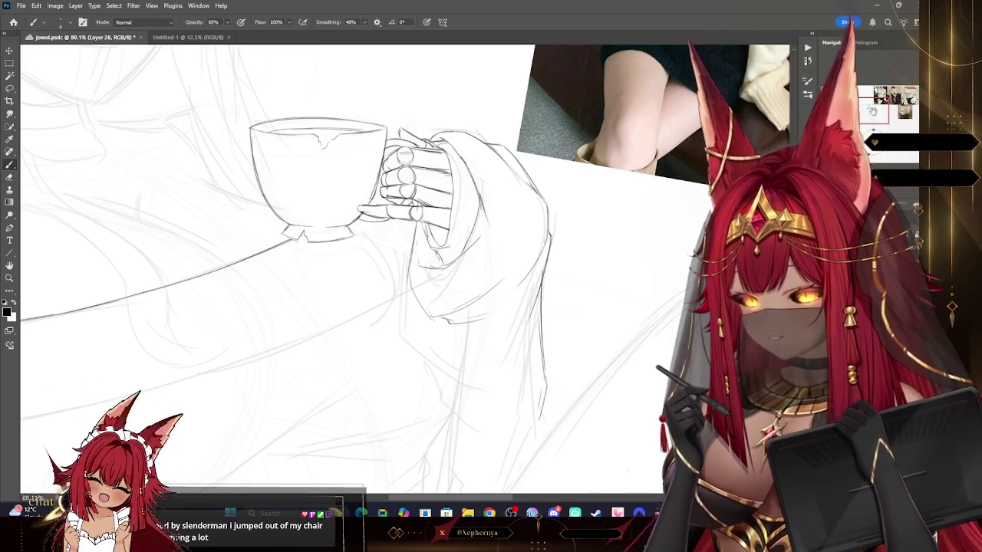
left_click_drag(601, 117, 501, 206)
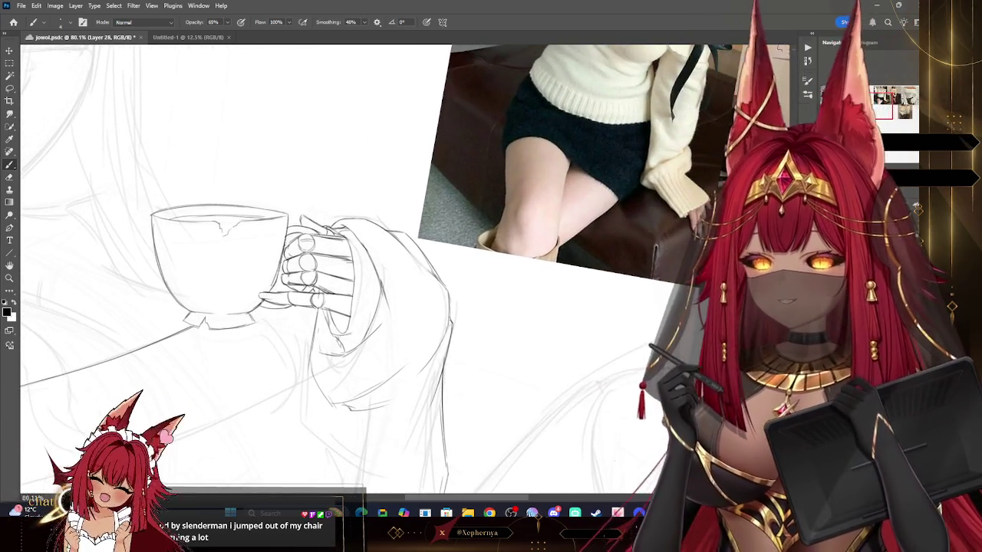
left_click_drag(384, 306, 410, 207)
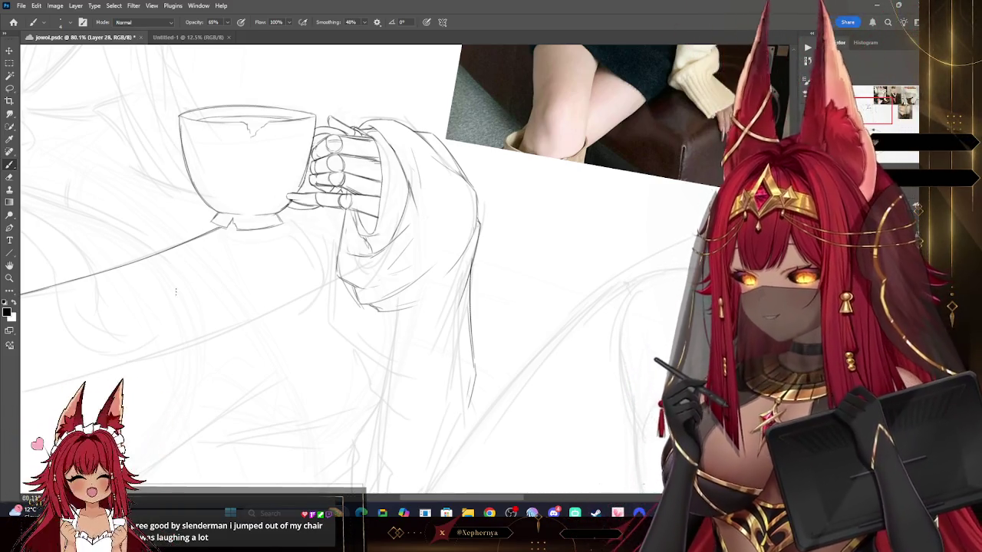
key("z")
left_click(531, 166, "alt")
left_click(548, 180, "alt")
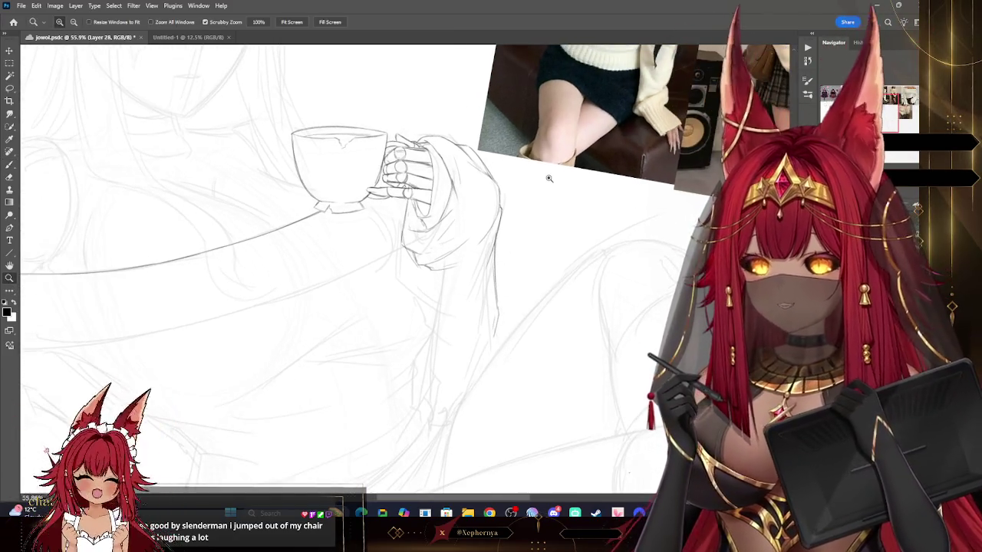
scroll(552, 180, "left", 2)
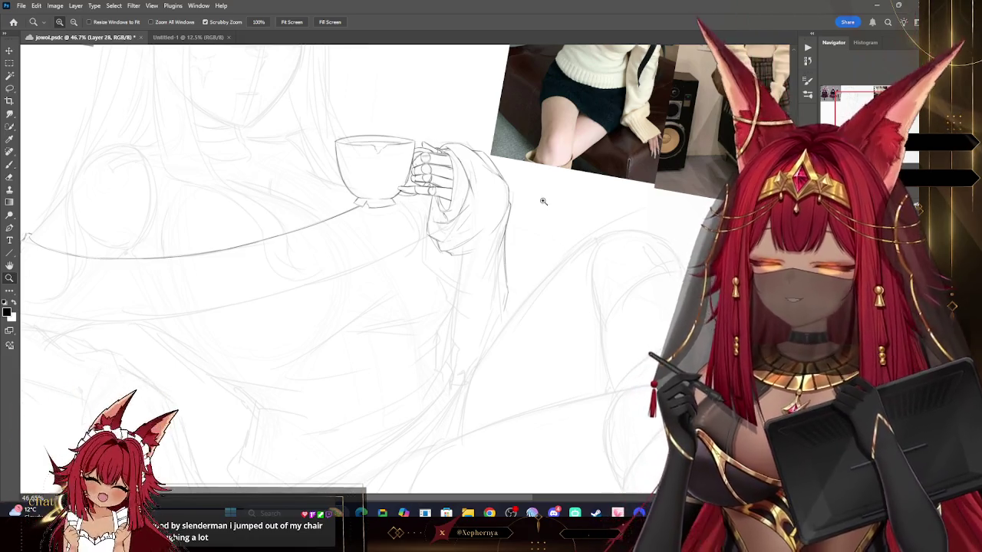
scroll(541, 200, "up", 1)
scroll(530, 259, "up", 1)
scroll(566, 287, "up", 1)
scroll(514, 252, "up", 1)
key("b")
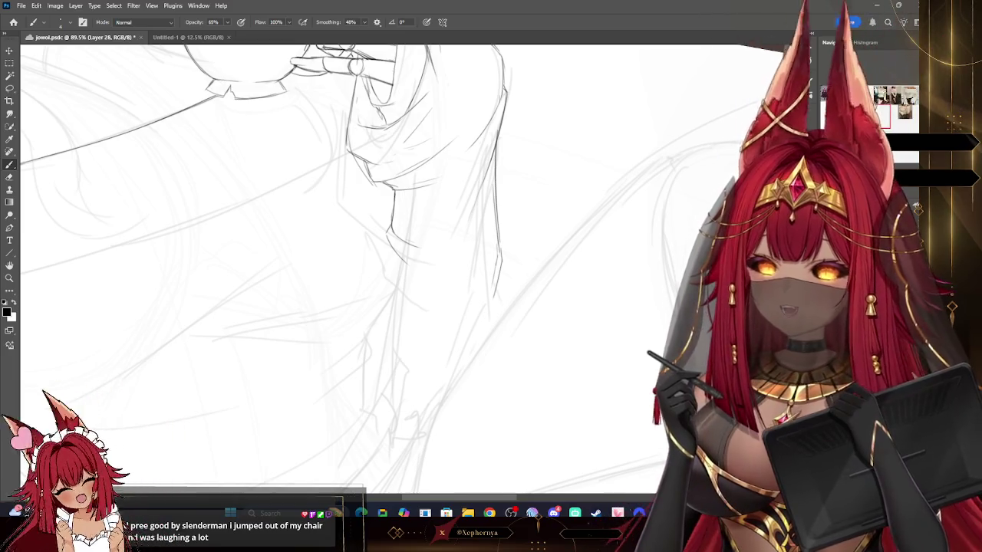
left_click_drag(535, 102, 568, 179)
scroll(345, 268, "down", 3)
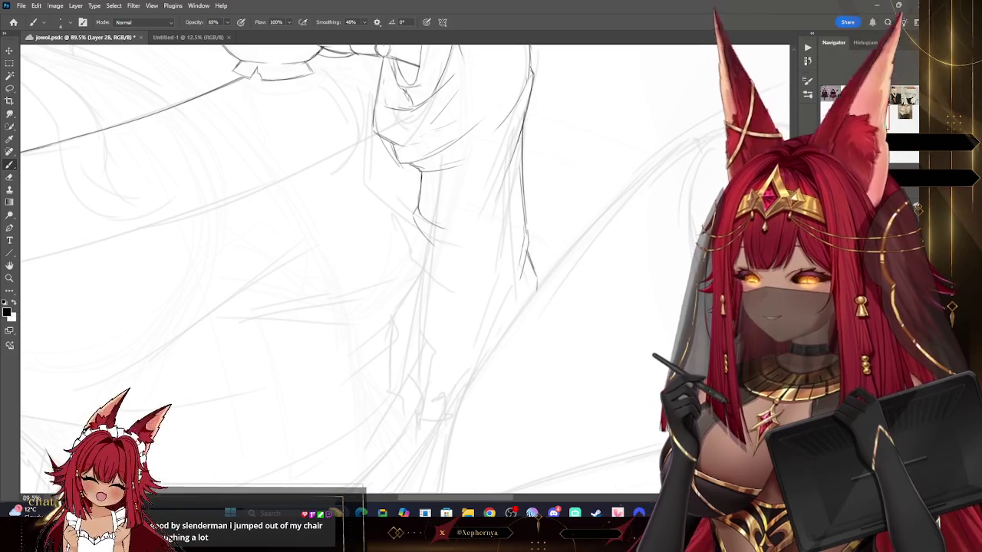
left_click_drag(428, 326, 439, 491)
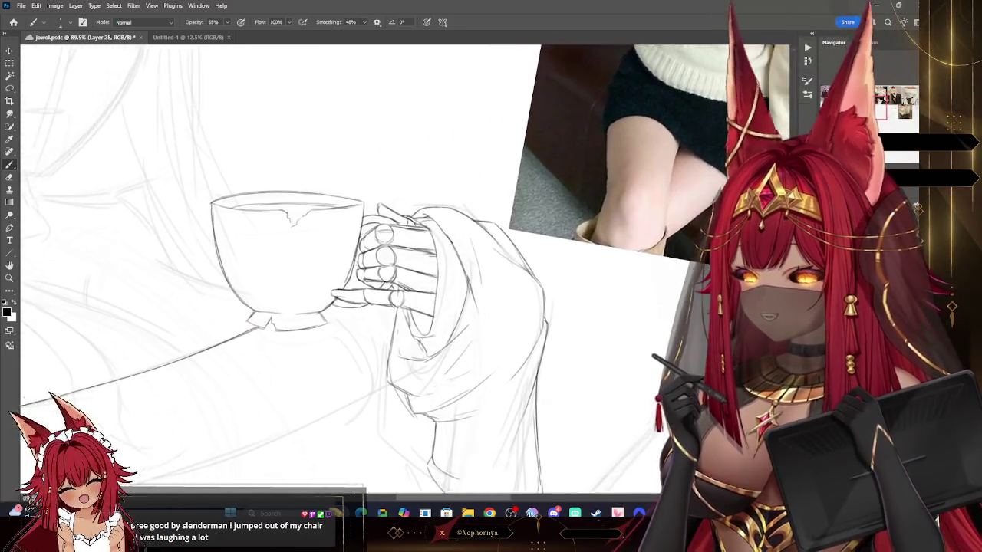
left_click_drag(384, 322, 447, 236)
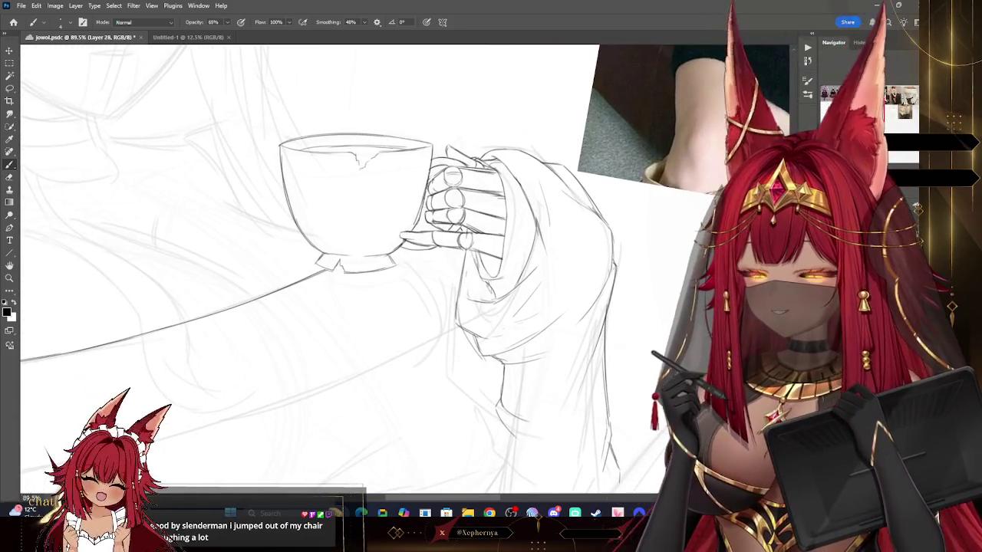
left_click_drag(430, 323, 354, 194)
left_click_drag(383, 307, 384, 276)
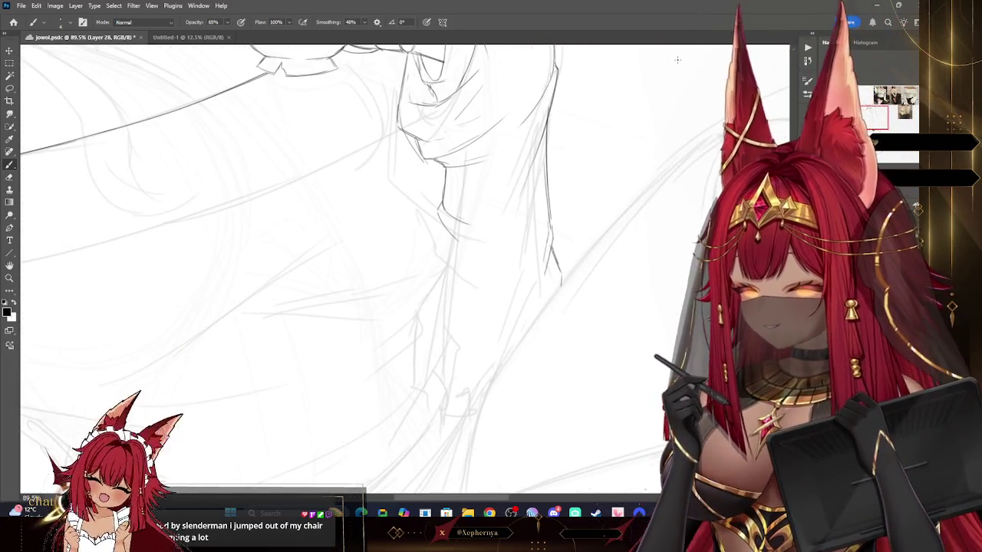
left_click_drag(346, 231, 445, 407)
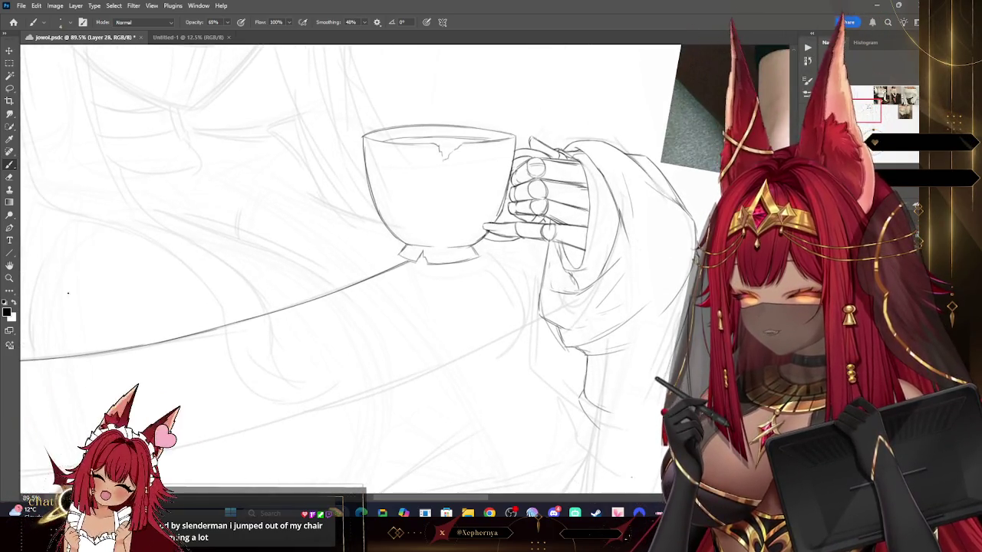
key("z")
left_click(556, 92, "alt")
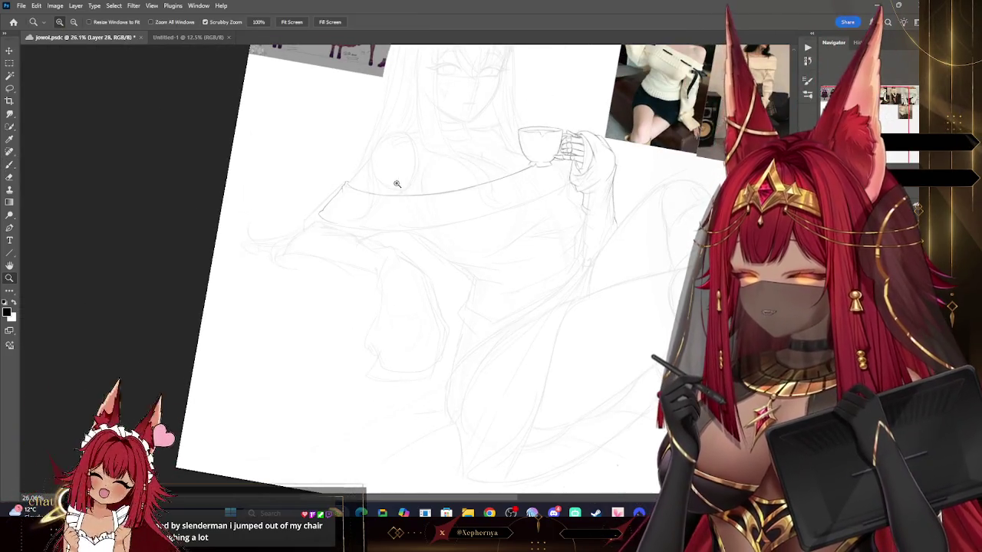
Zoom in on the band's left end and try a contour stroke, undoing it.
left_click_drag(397, 184, 438, 164)
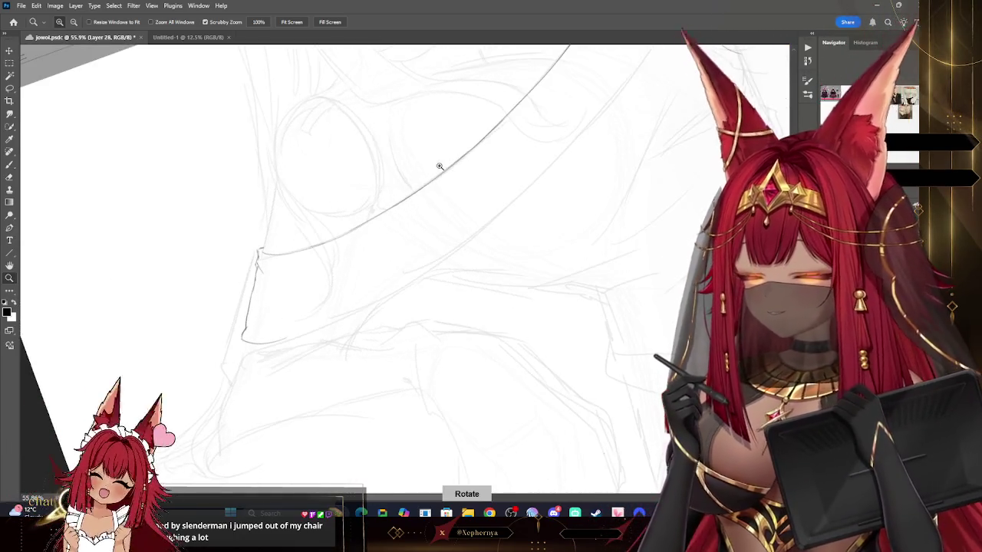
key("b")
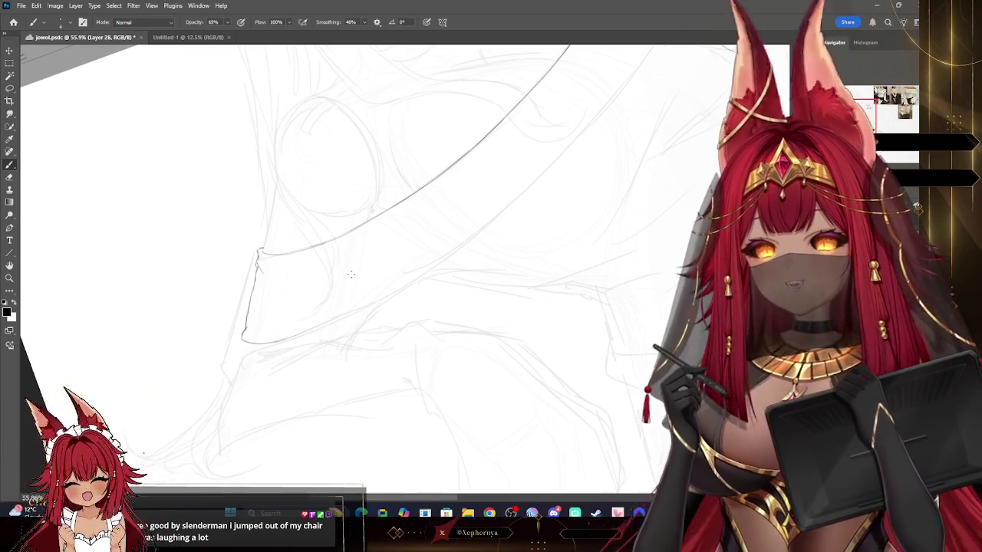
left_click_drag(351, 274, 351, 274)
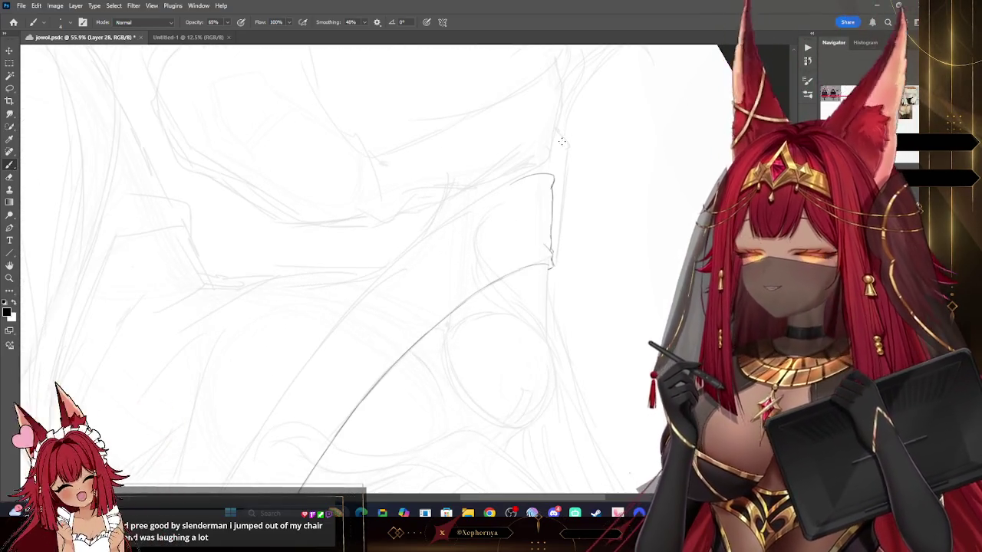
left_click_drag(481, 199, 382, 273)
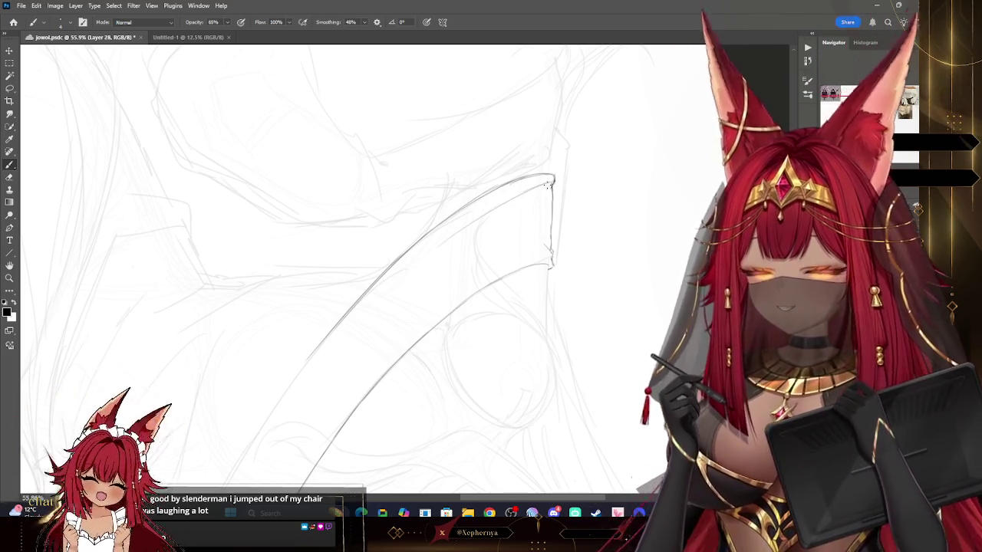
key("ctrl+z")
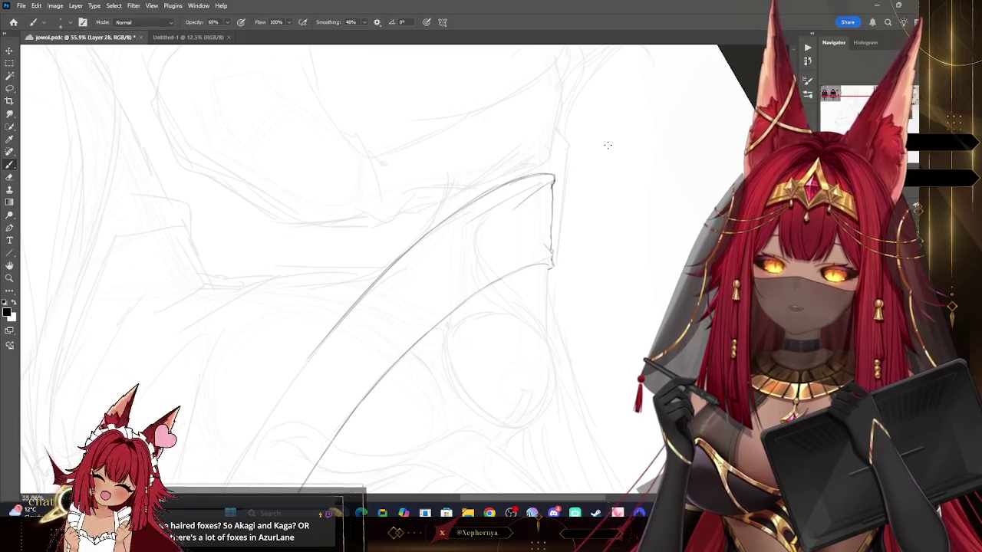
Draw the long diagonal lower contour toward the hand, briefly rotating the view about 40°.
left_click_drag(608, 145, 640, 43)
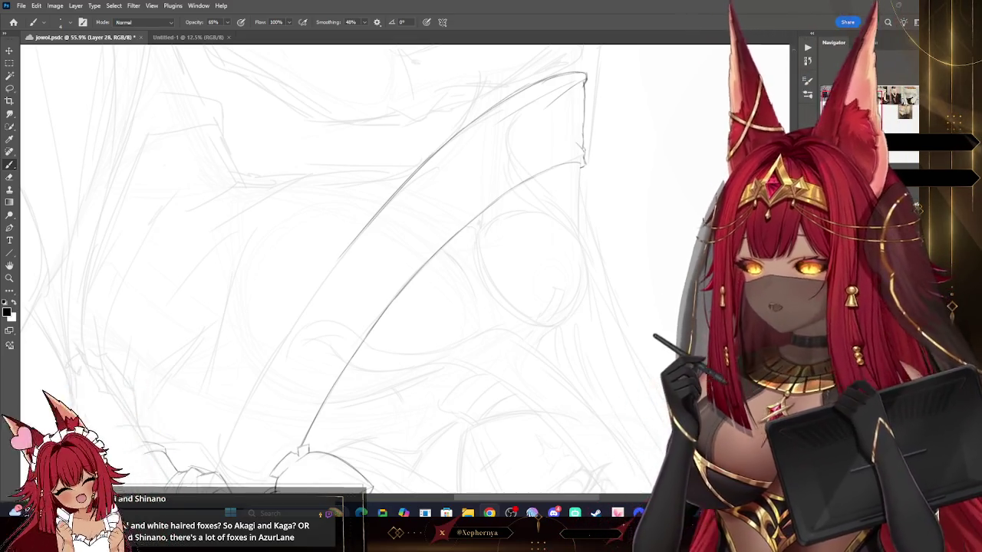
left_click_drag(344, 300, 386, 224)
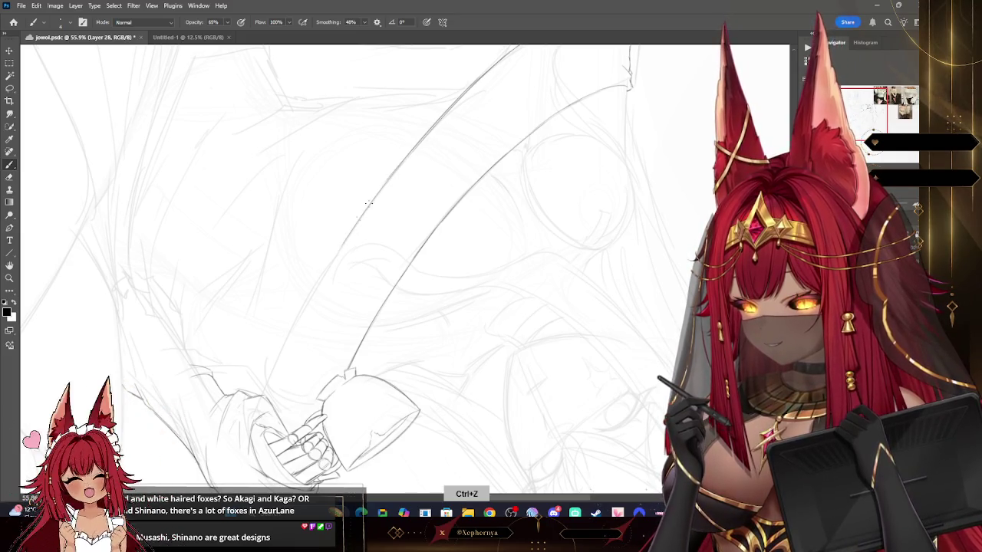
left_click_drag(369, 204, 292, 322)
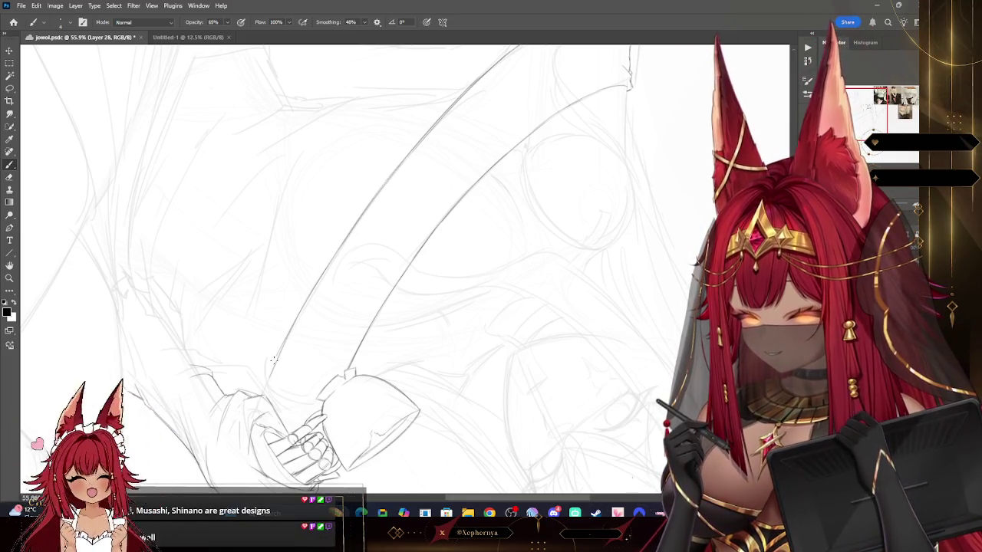
key("r")
left_click_drag(373, 224, 516, 150)
key("Escape")
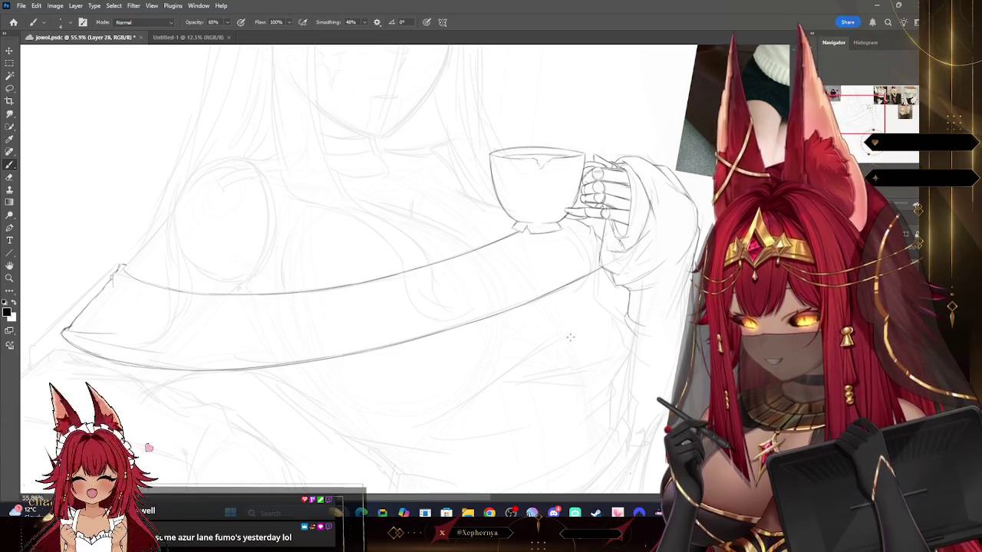
key("z")
scroll(568, 360, "down", 3)
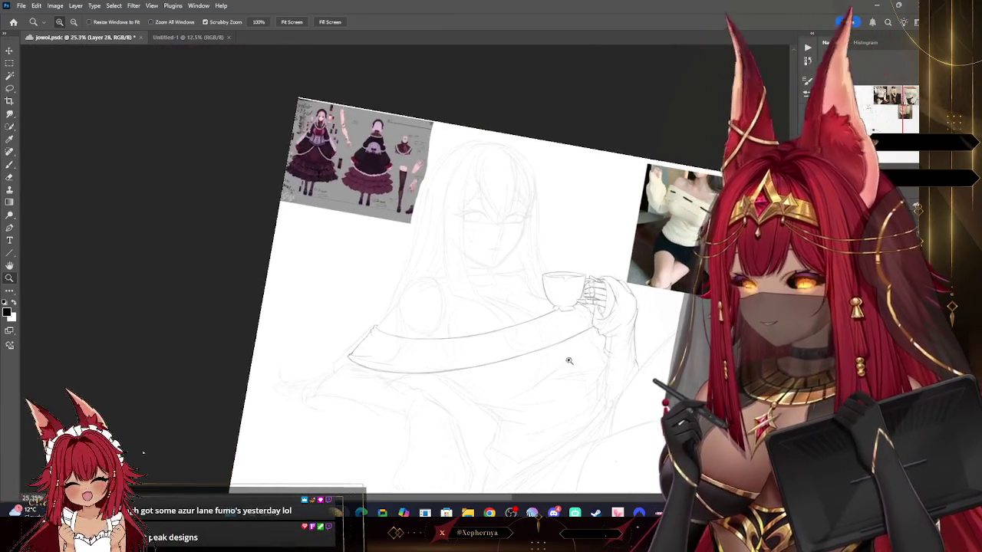
Zoom in closely on the band's left tip and undo the stroke rising from it.
left_click_drag(621, 368, 658, 396)
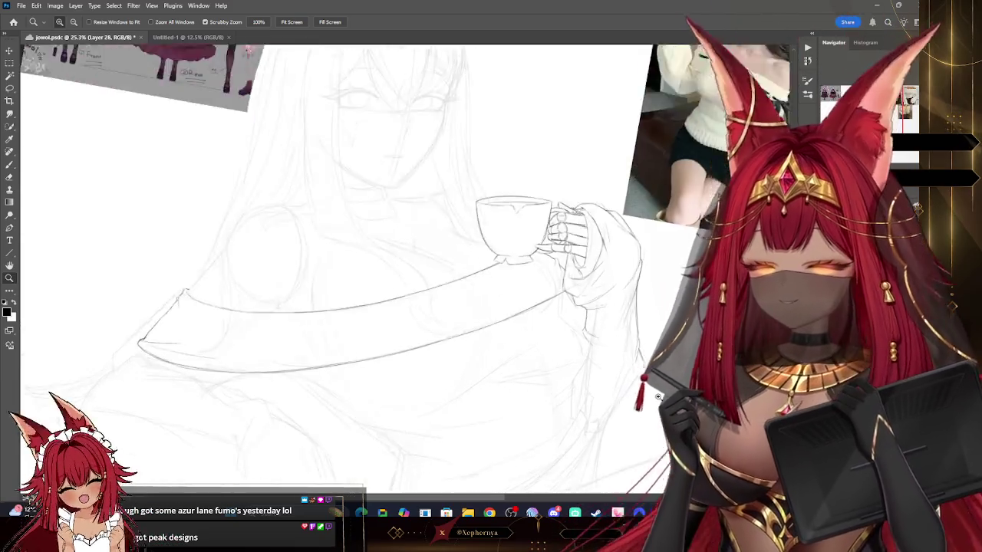
scroll(620, 346, "down", 3)
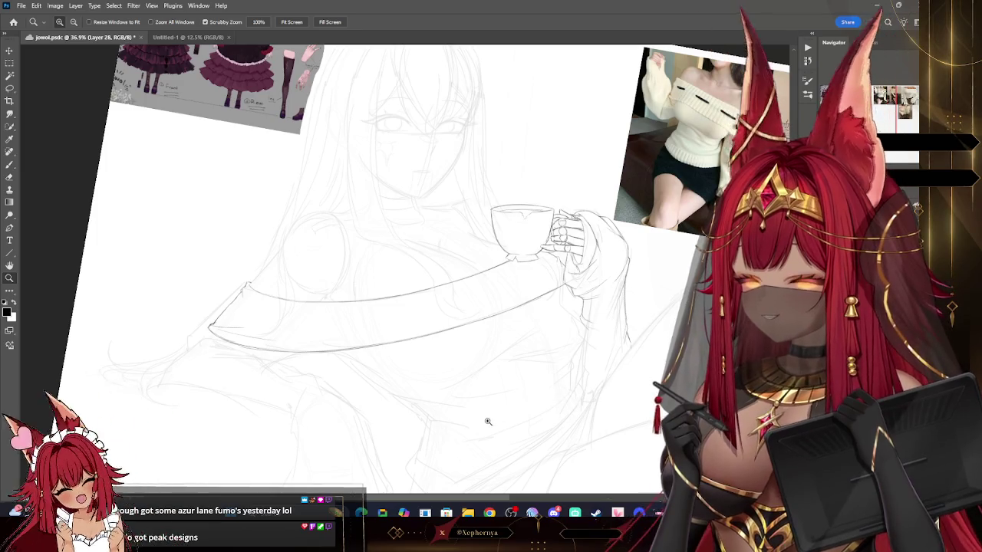
left_click_drag(193, 362, 363, 284)
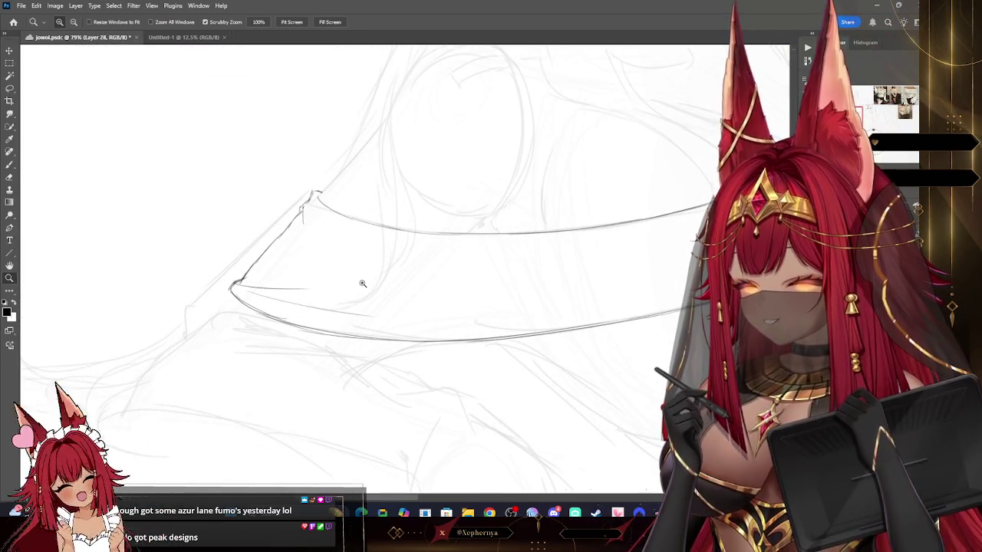
scroll(533, 135, "up", 3)
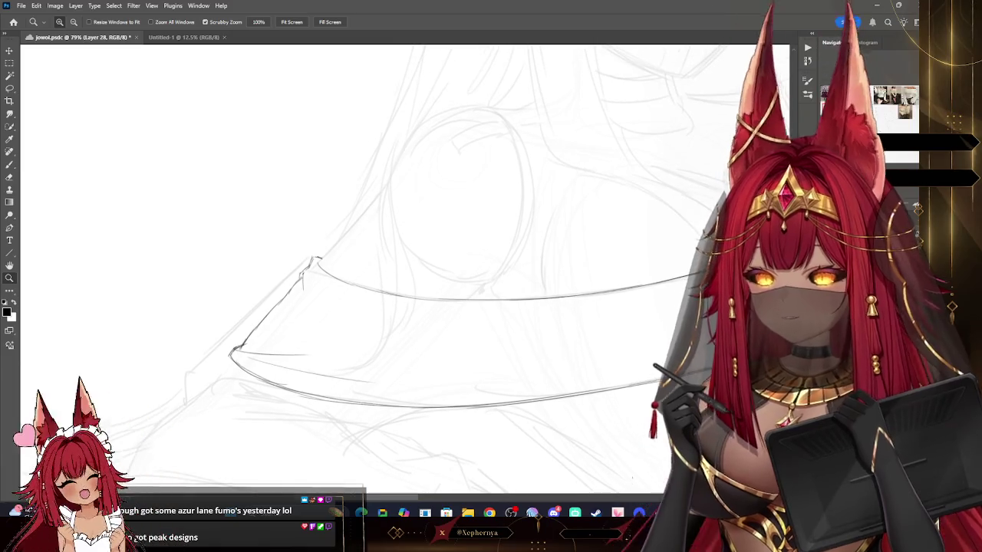
left_click_drag(533, 134, 610, 30)
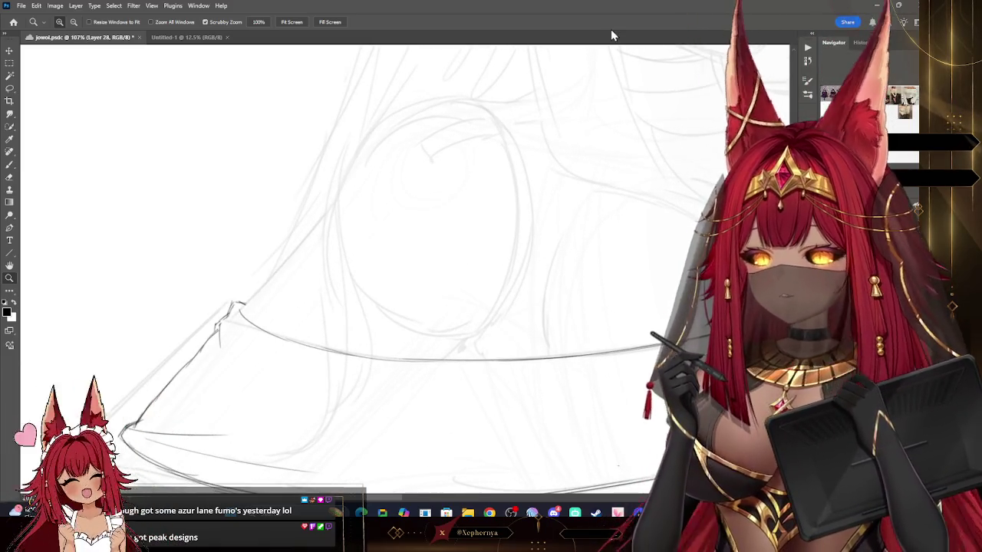
left_click(10, 164)
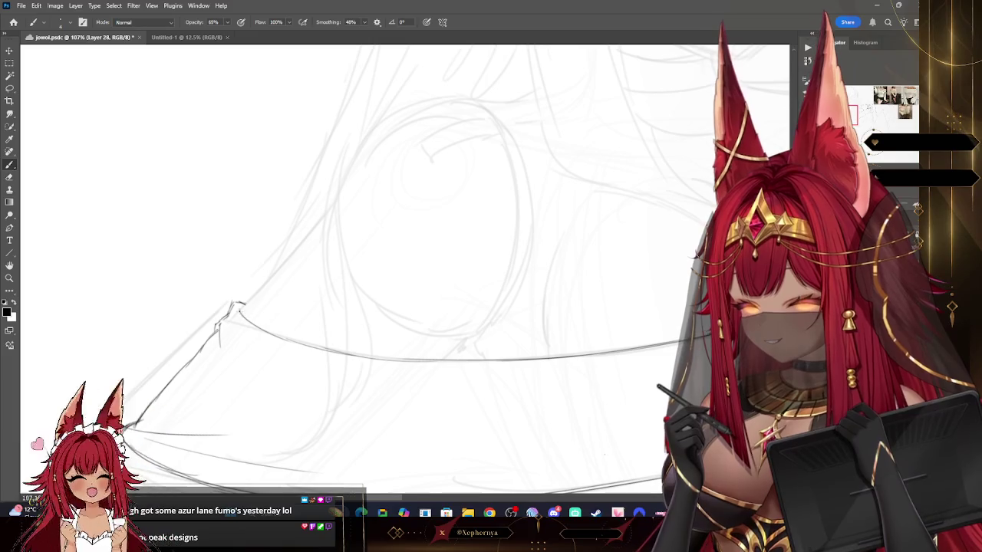
key("ctrl+z")
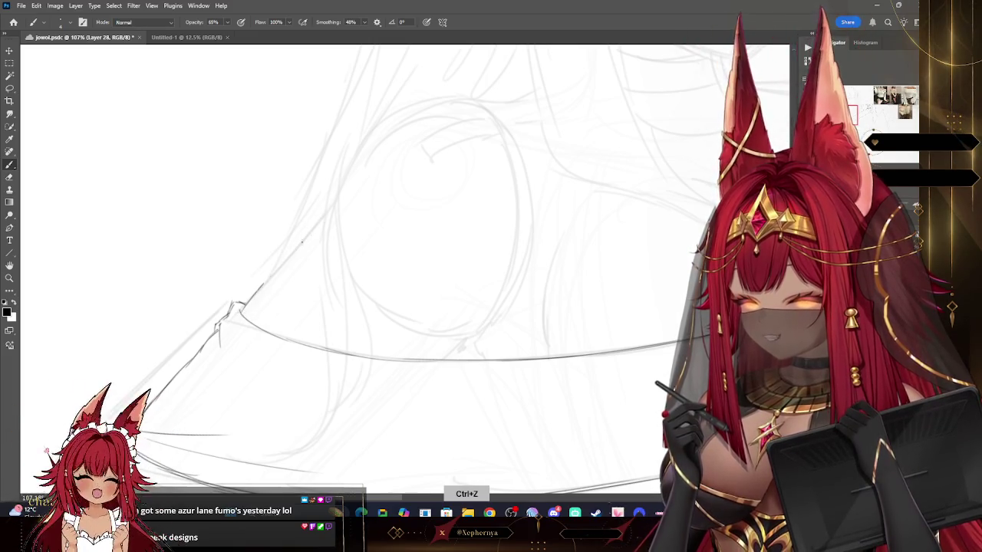
Redraw a straight line up-right from the tip and darken the circle's right and lower-right arcs.
left_click_drag(243, 302, 331, 208)
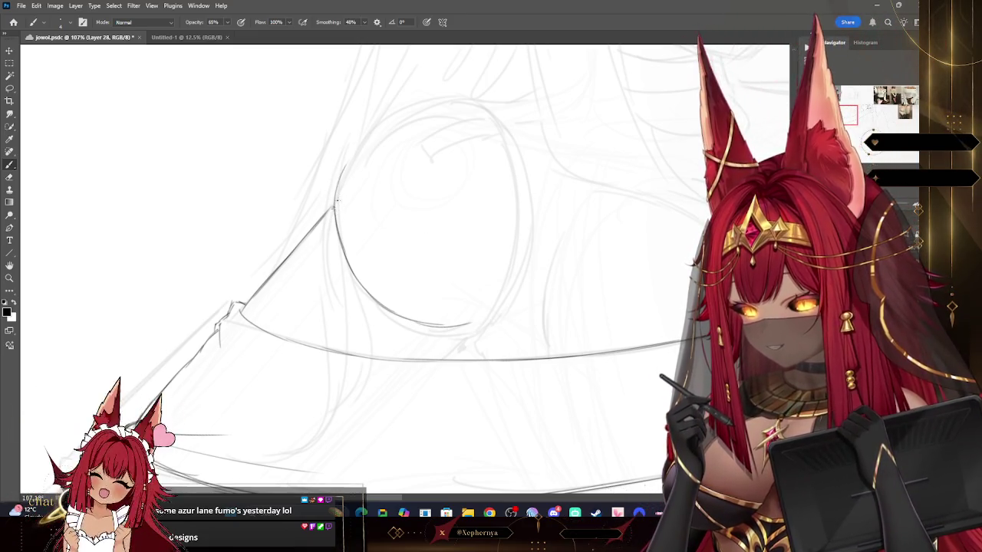
key("ctrl+z")
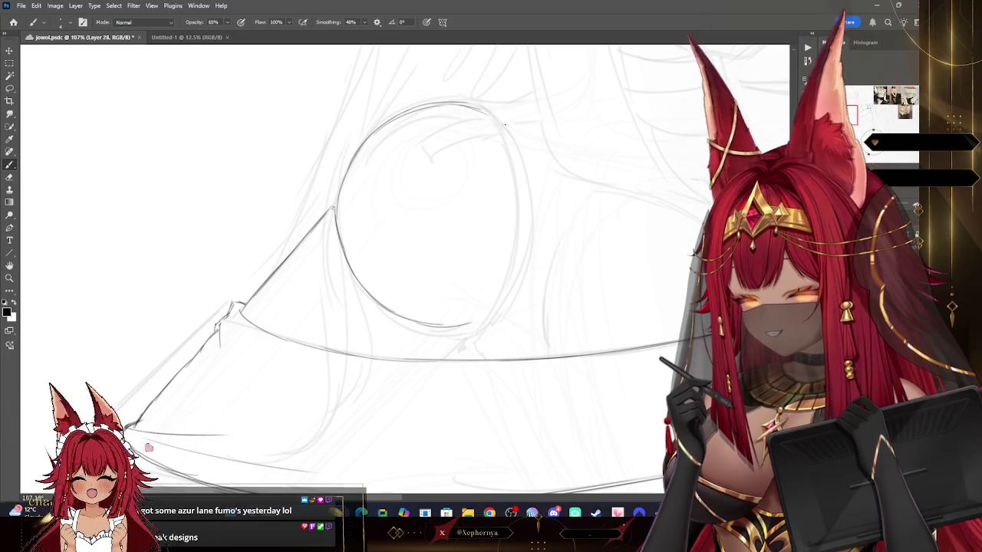
left_click_drag(489, 120, 521, 230)
left_click_drag(498, 284, 470, 325)
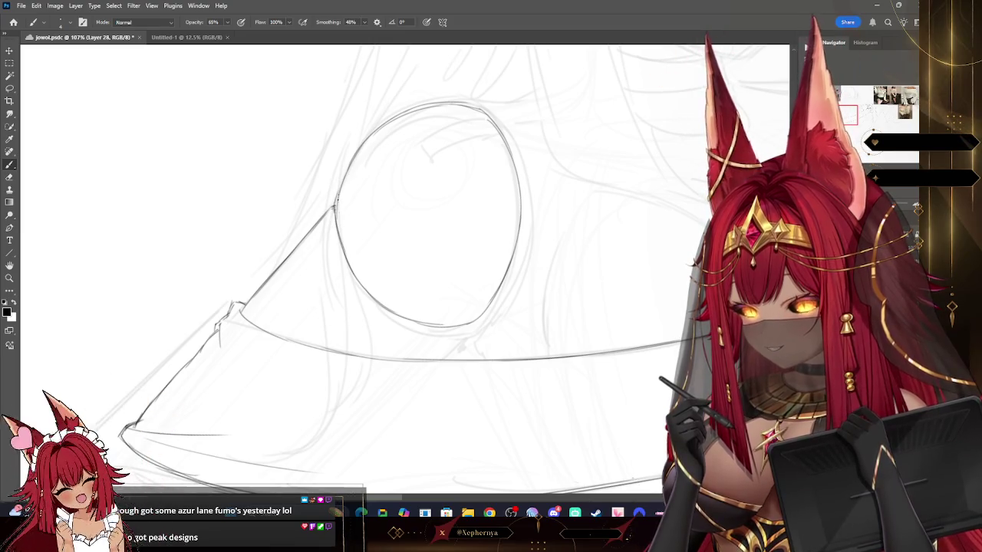
key("ctrl+z")
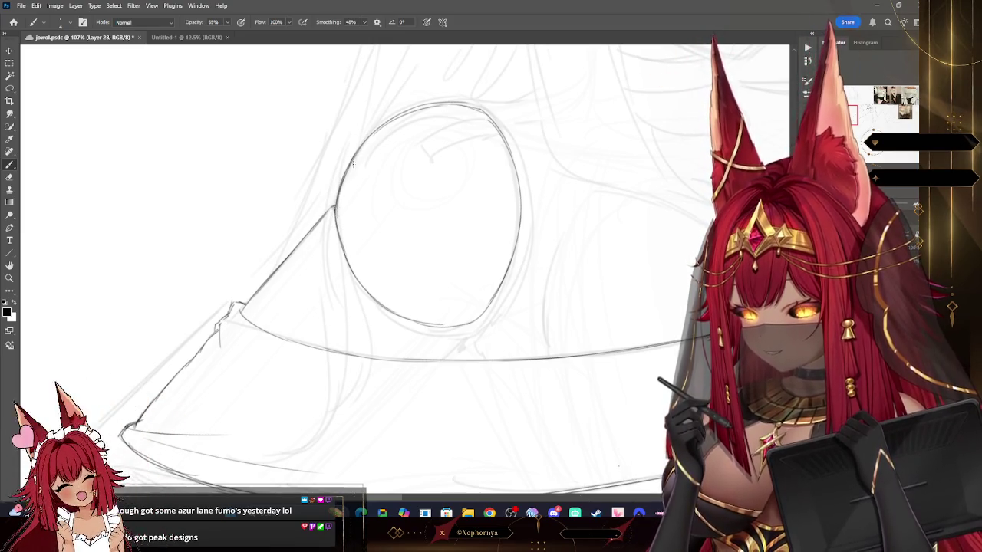
left_click(10, 176)
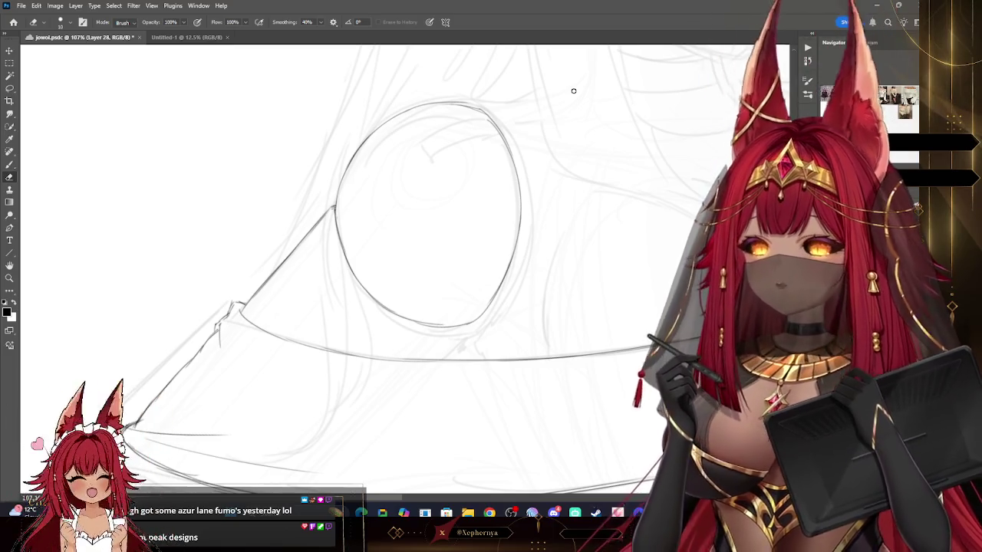
Draw the thin curved double line inside the oval's top, then zoom out to the whole canvas.
mouse_move(572, 90)
left_mouse_down()
mouse_move(460, 230)
mouse_move(268, 224)
left_mouse_up()
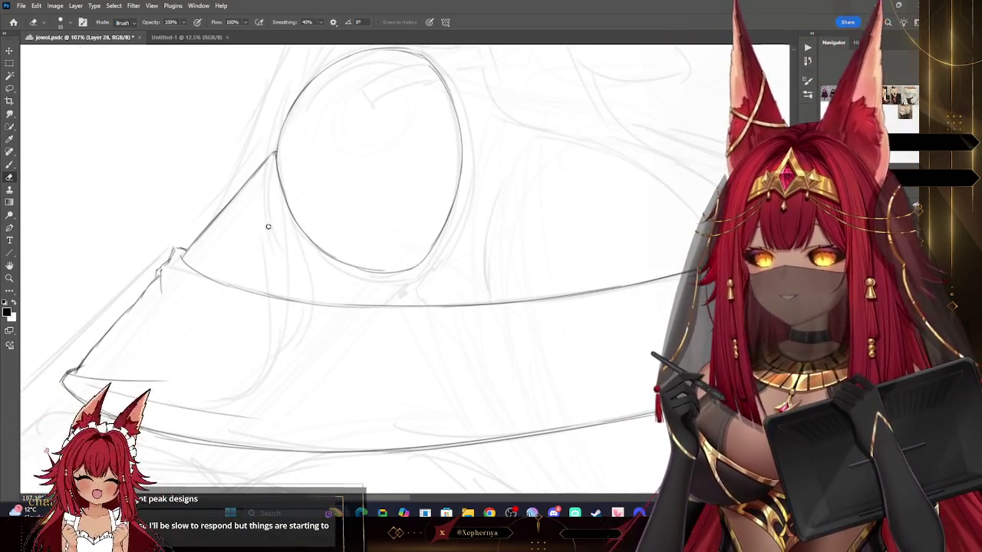
scroll(51, 169, "up", 1)
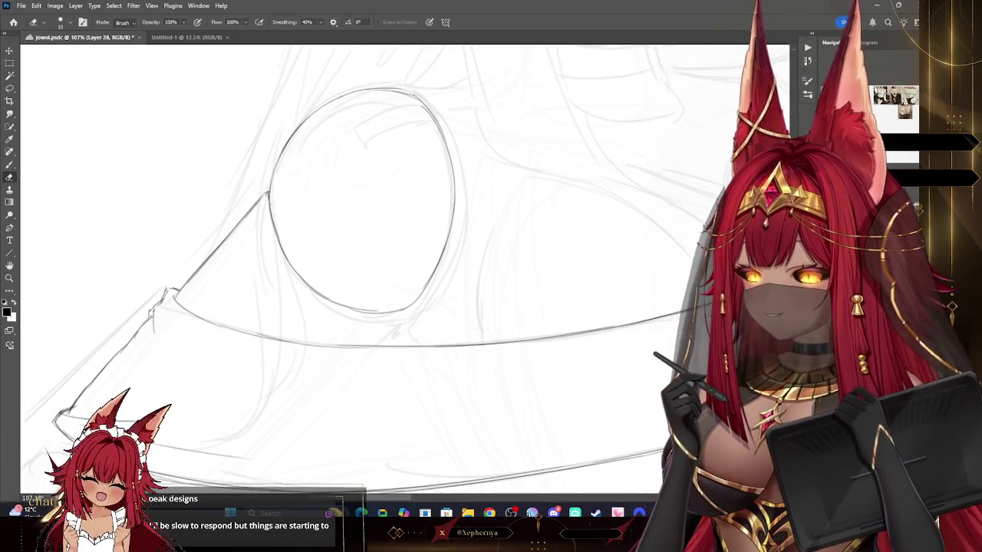
scroll(52, 169, "up", 2)
key("b")
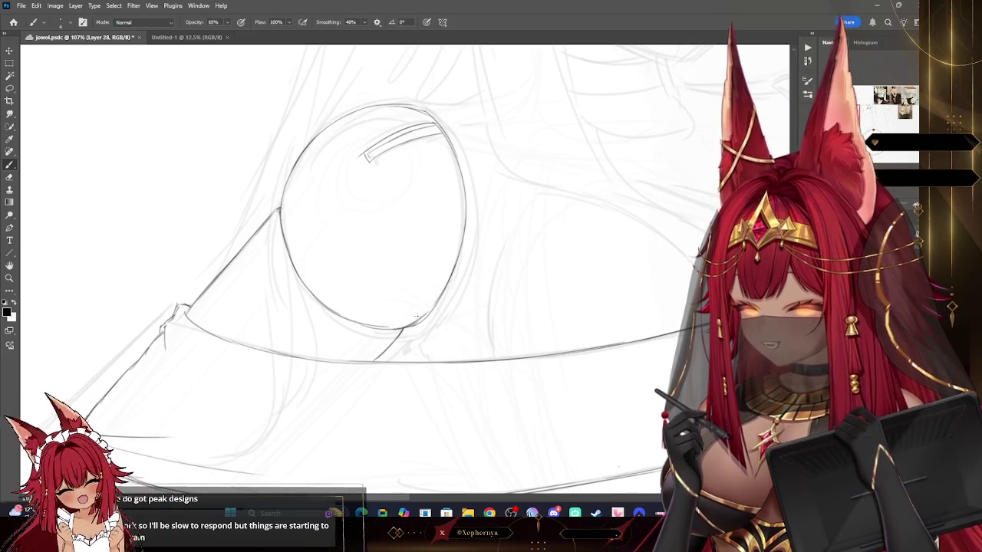
key("e")
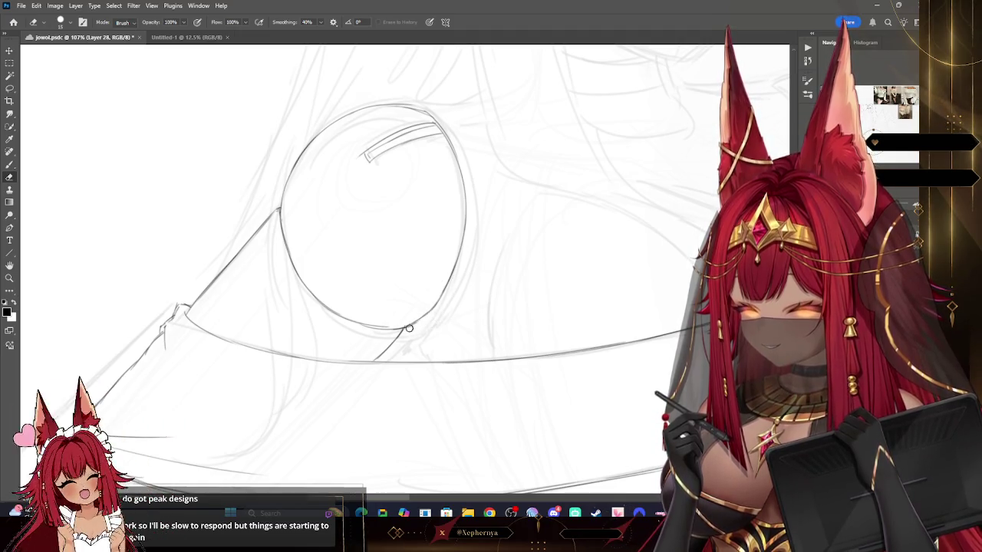
key("z")
left_click(436, 203, "alt")
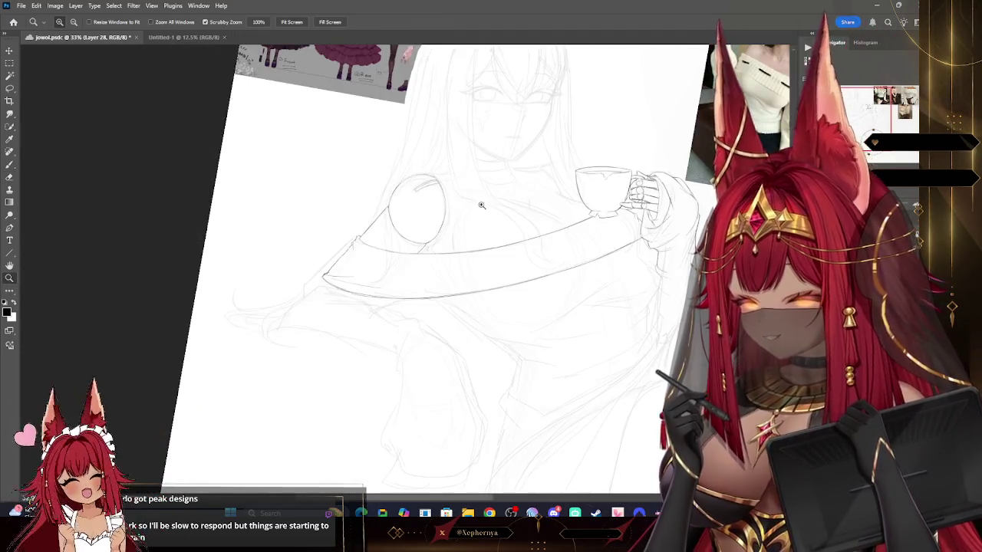
left_click(578, 213, "alt")
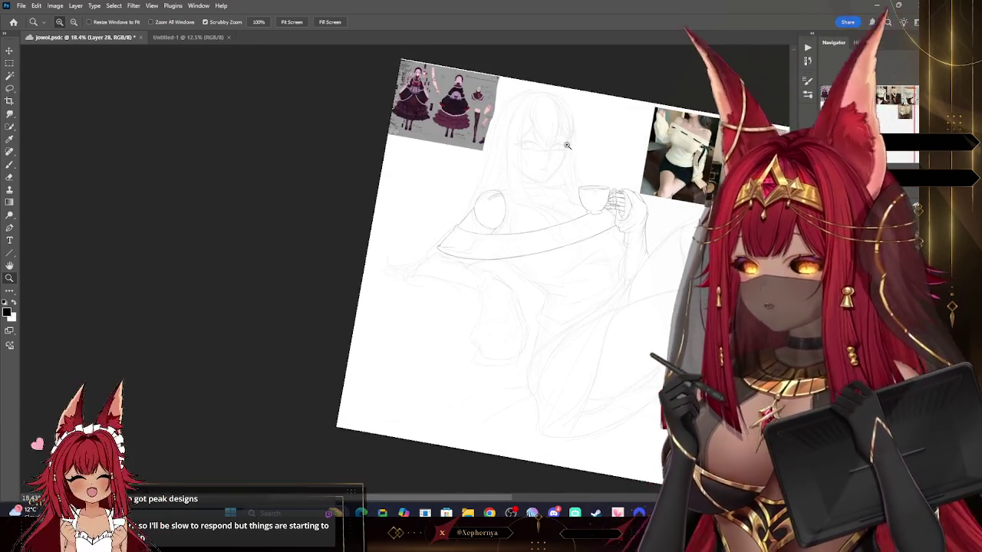
left_click_drag(435, 61, 485, 117)
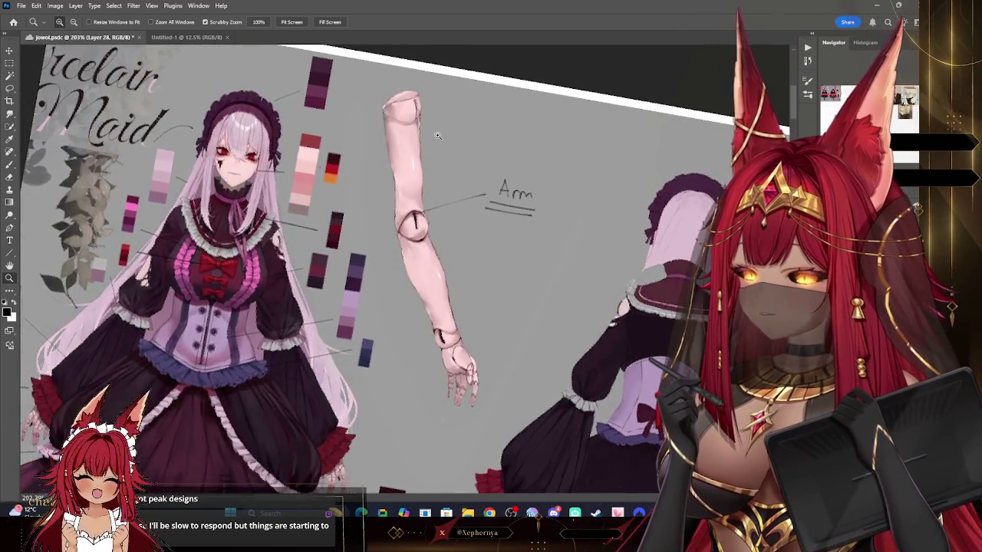
scroll(485, 116, "down", 5)
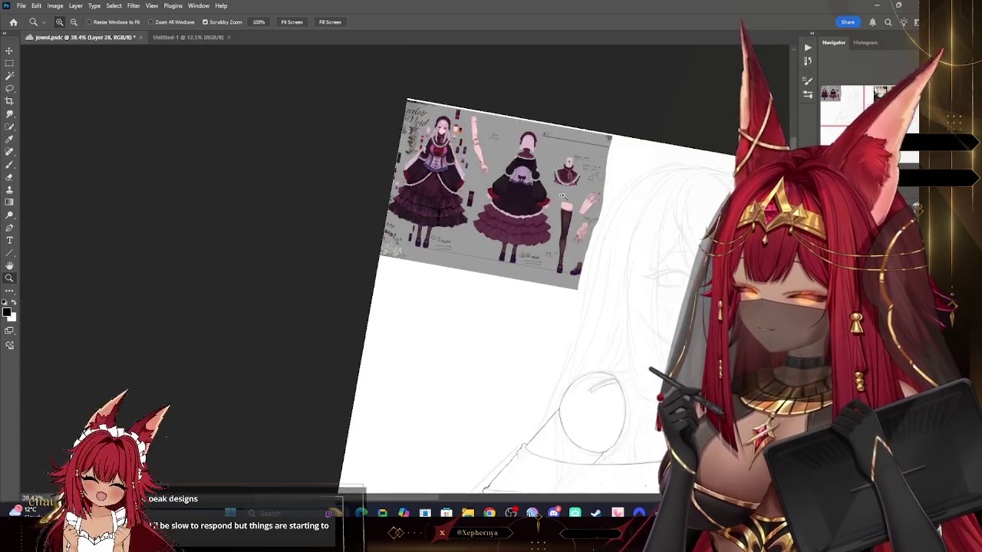
scroll(649, 470, "down", 2)
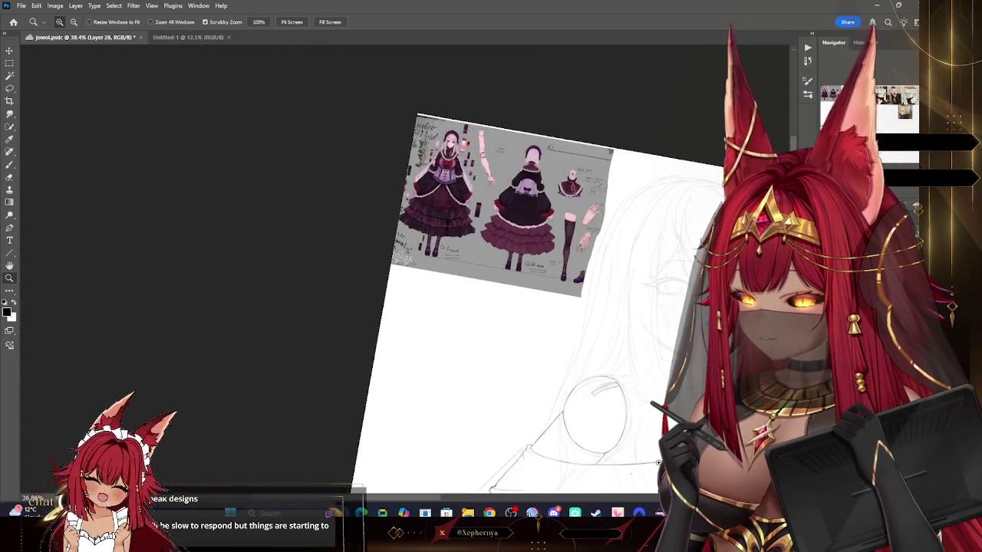
left_click_drag(527, 146, 549, 164)
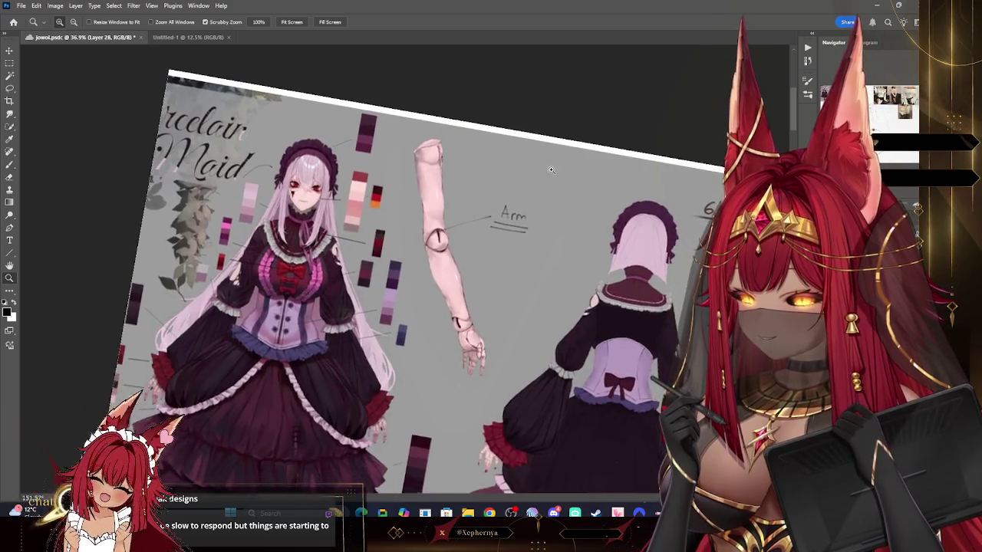
scroll(563, 237, "down", 5)
left_click_drag(564, 237, 647, 257)
scroll(647, 256, "down", 5)
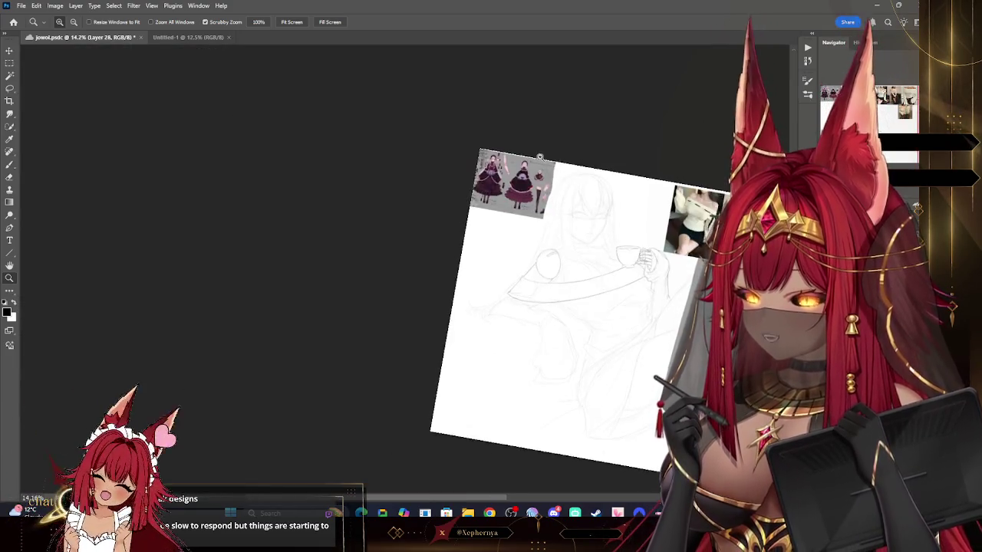
scroll(618, 196, "up", 5)
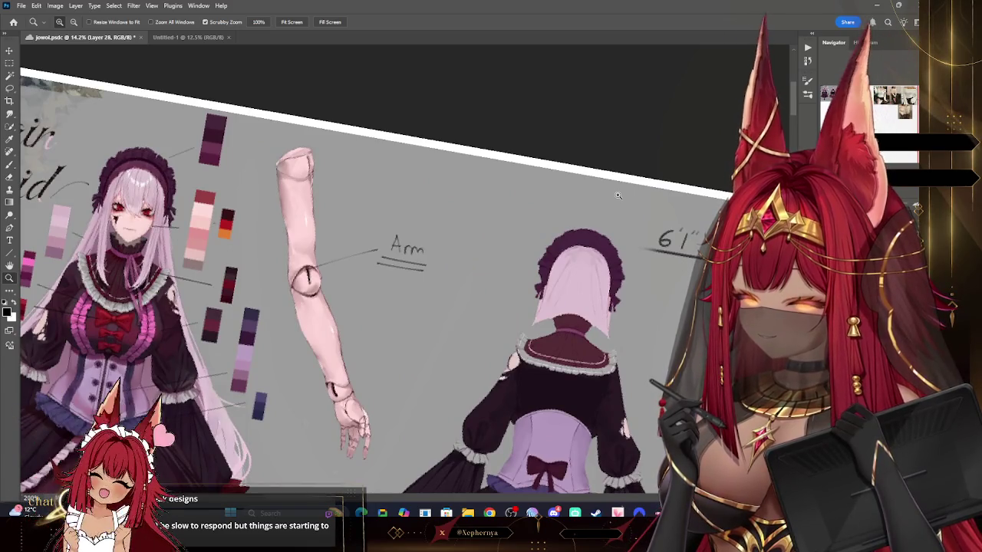
scroll(619, 197, "down", 5)
scroll(588, 228, "up", 5)
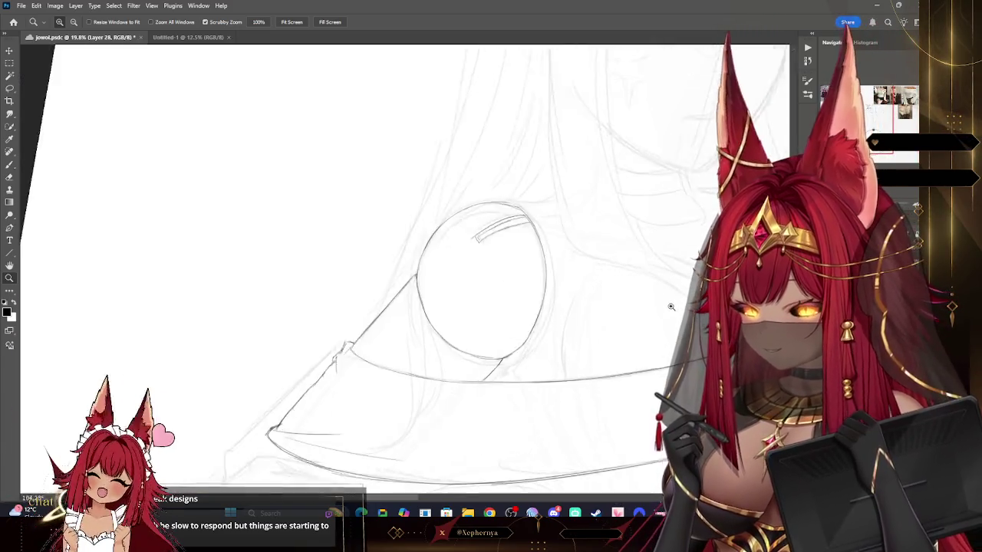
scroll(670, 307, "up", 3)
Draw a curved pencil stroke across the oval's lower inside, then zoom out to the whole sketch.
key("b")
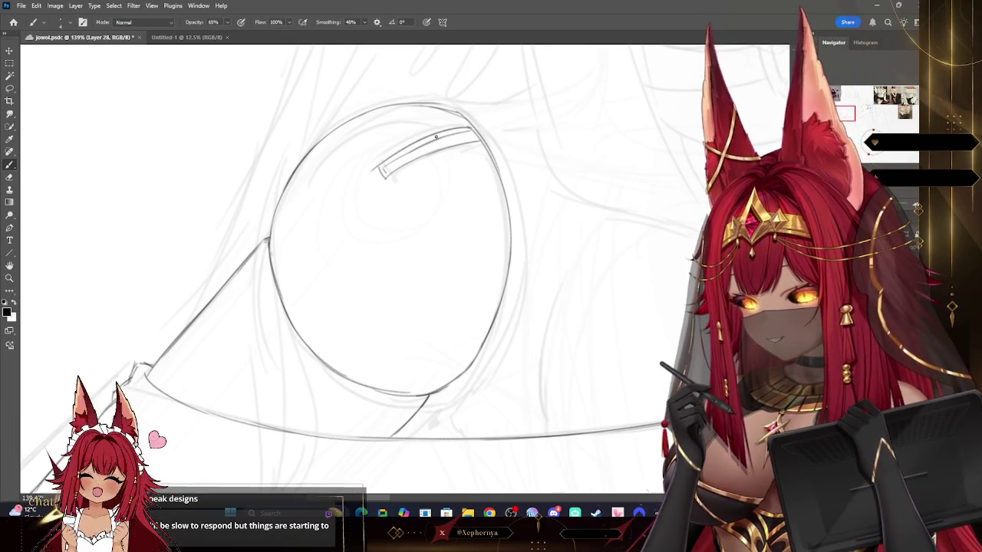
mouse_move(295, 329)
left_mouse_down()
mouse_move(354, 354)
mouse_move(472, 334)
left_mouse_up()
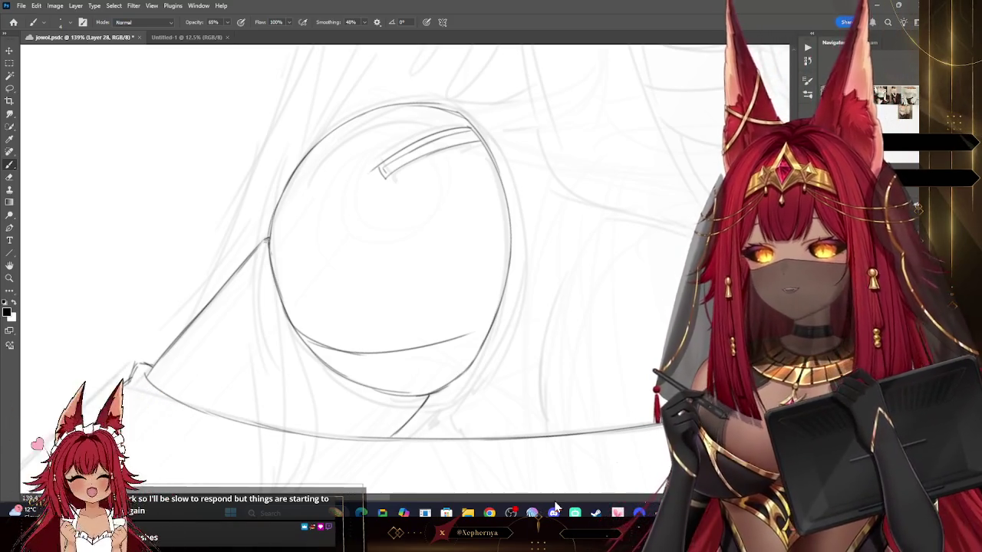
key("z")
mouse_move(478, 215)
left_mouse_down()
mouse_move(437, 170)
mouse_move(142, 452)
left_mouse_up()
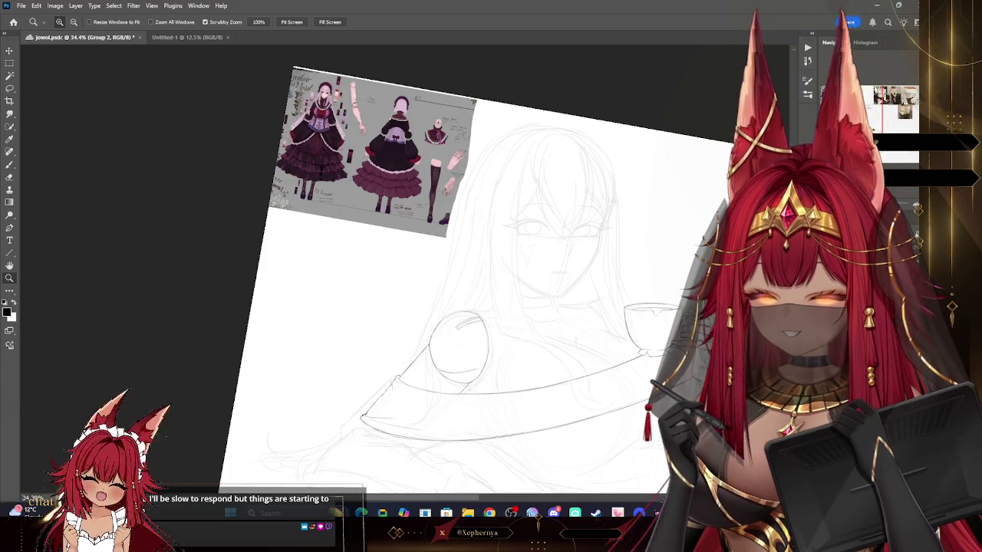
Lasso the pink arm on the reference sheet, Copy Merged, and paste it as a new layer.
key("l")
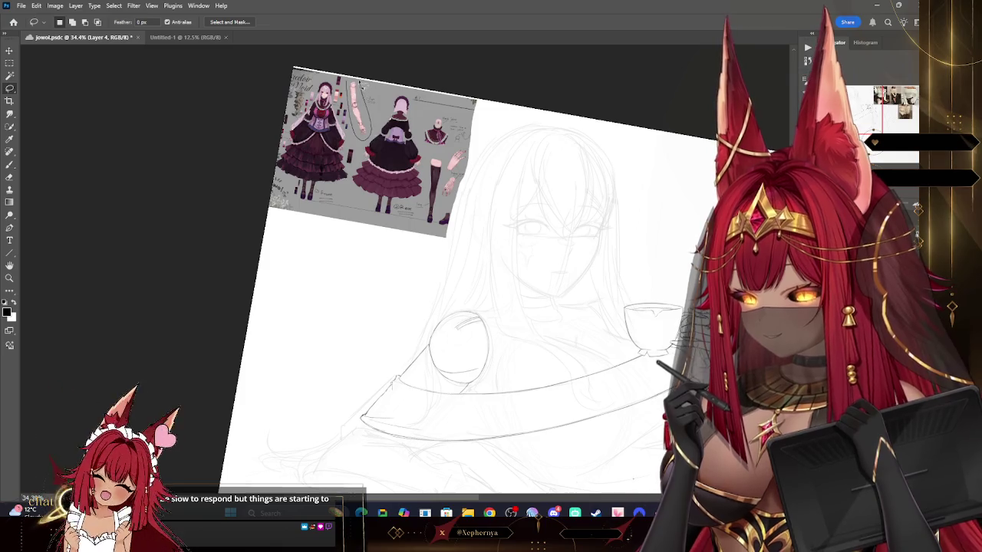
left_click(36, 5)
left_click(46, 70)
left_click(36, 6)
left_click(46, 88)
key("v")
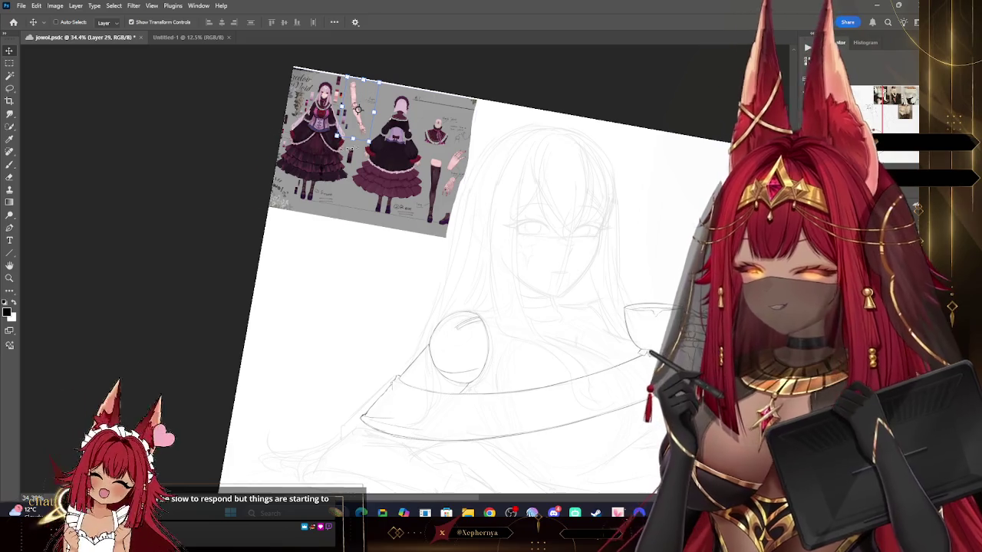
Move the pasted arm onto the lap sketch and rotate it -29° in Free Transform.
mouse_move(357, 103)
left_mouse_down()
mouse_move(512, 340)
mouse_move(552, 343)
left_mouse_up()
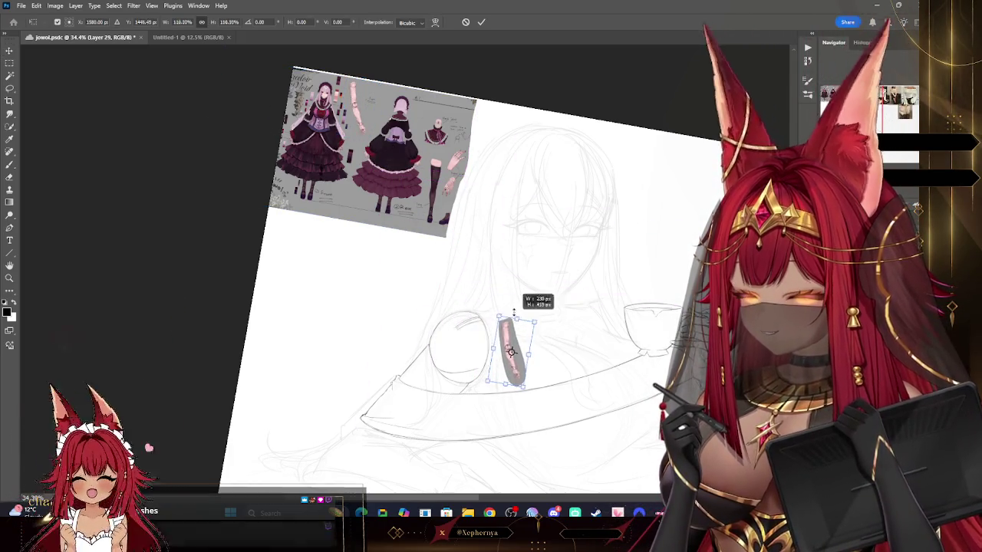
left_click_drag(589, 305, 575, 287)
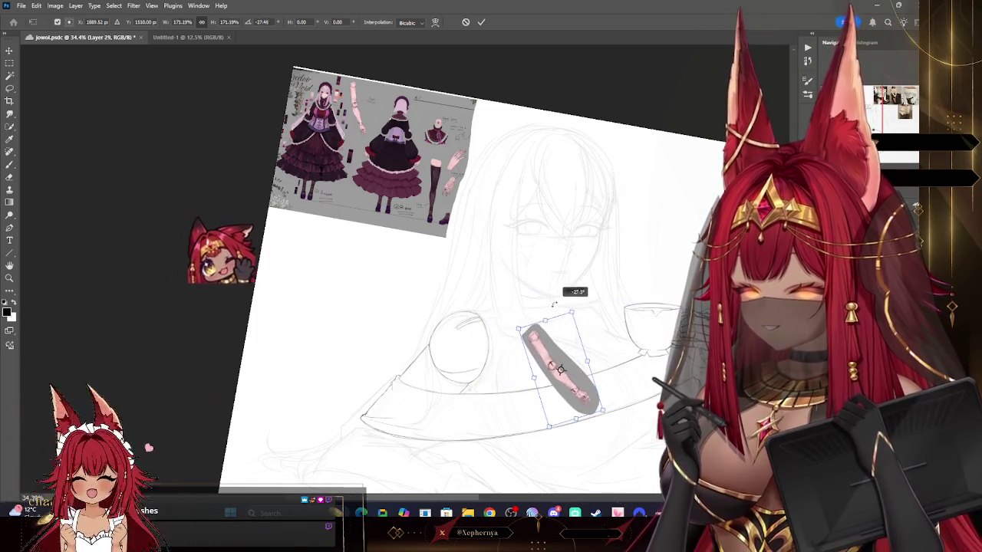
key("Return")
left_click(9, 277)
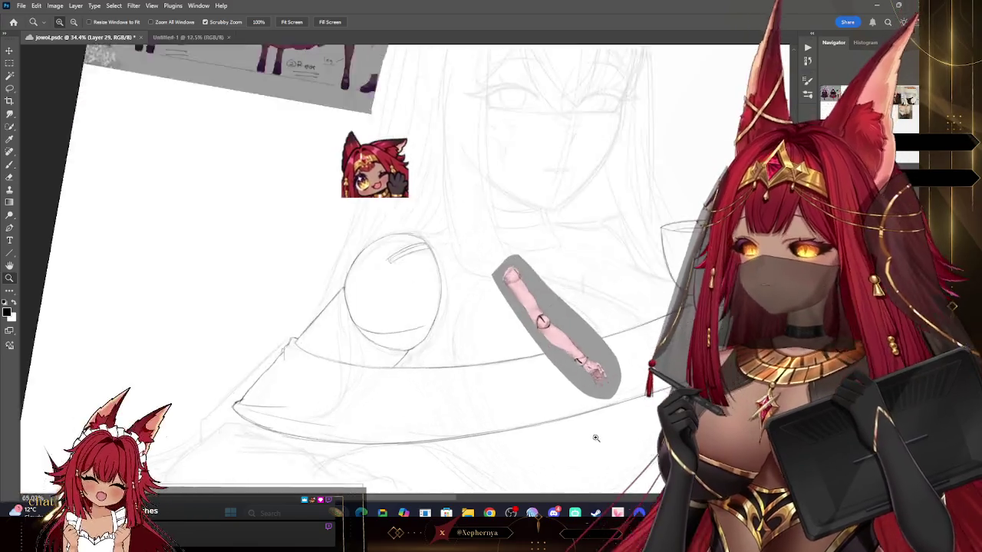
left_click_drag(591, 434, 604, 425)
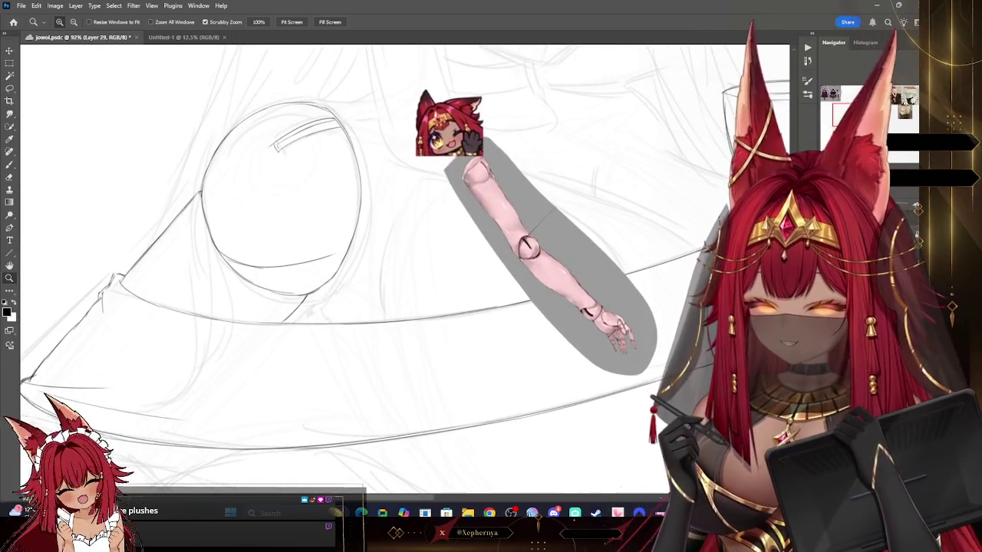
Return to the sketch layer and redraw the curve along the oval's lower edge.
key("ctrl+e")
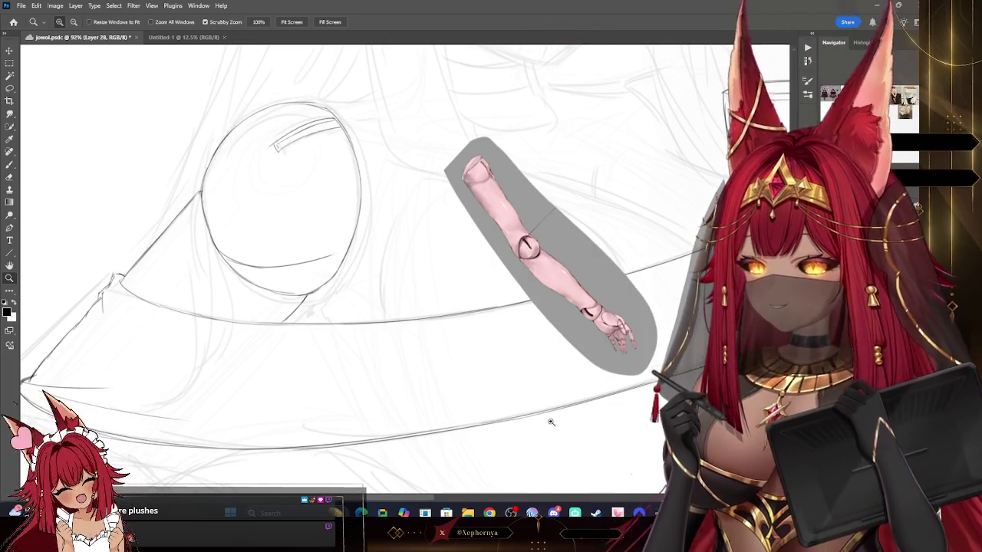
scroll(429, 499, "left", 3)
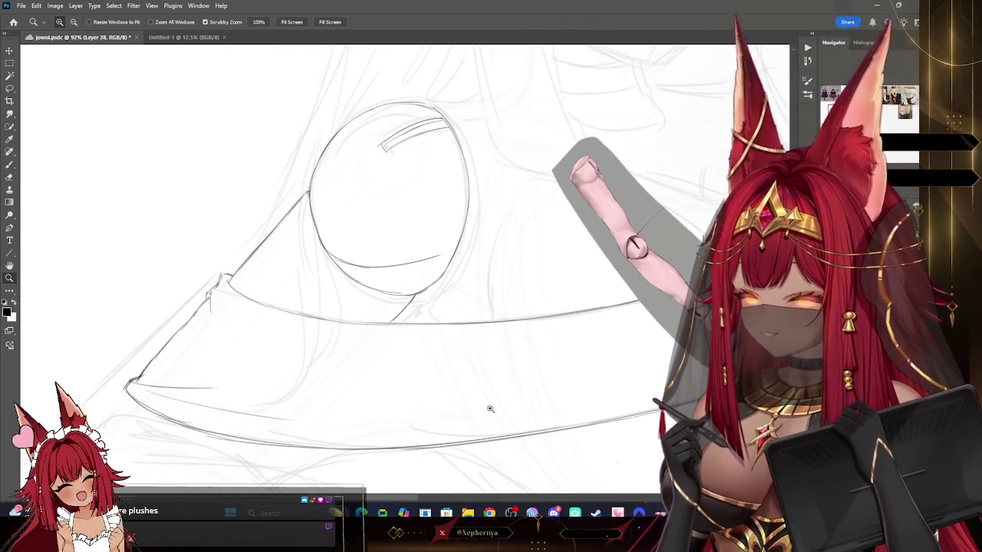
key("b")
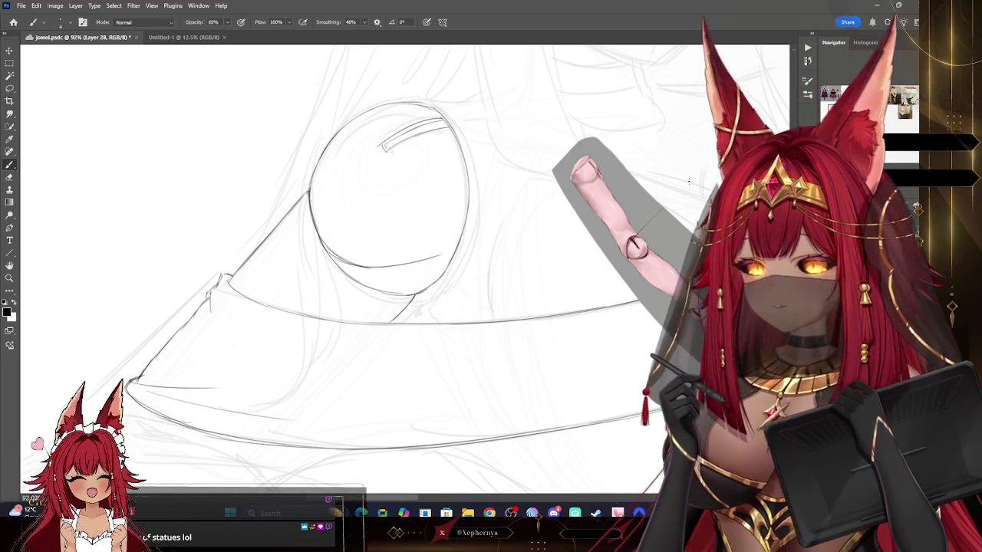
left_click_drag(367, 272, 689, 181)
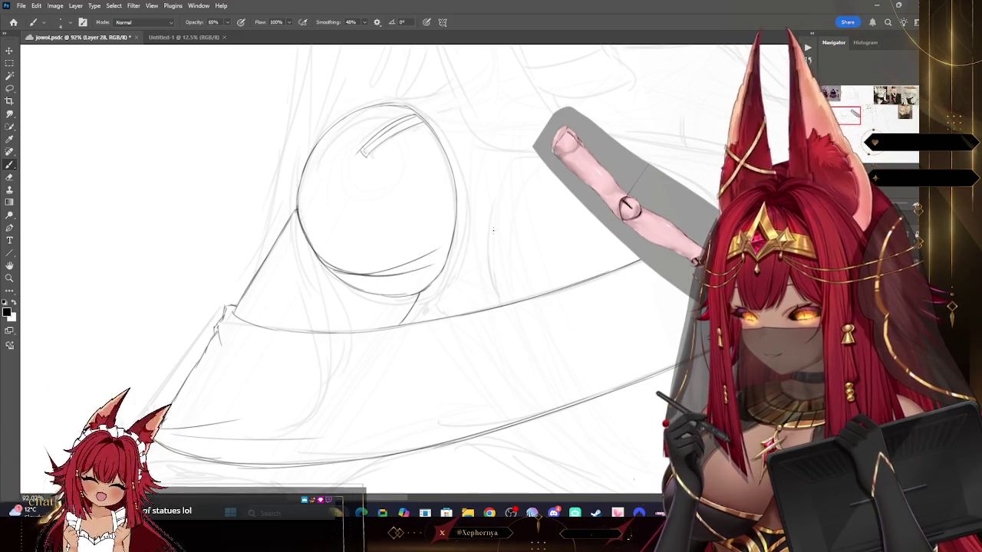
key("ctrl+z")
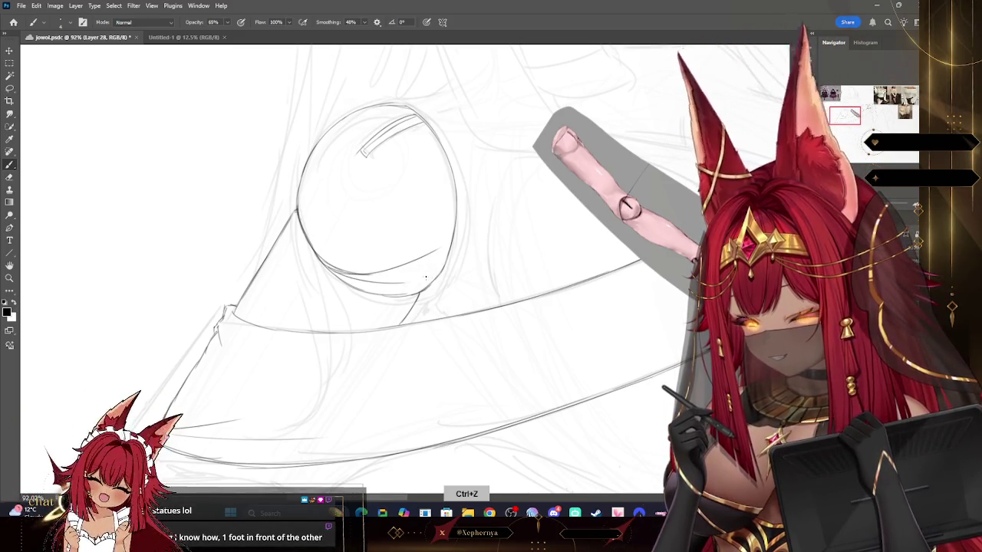
left_click_drag(321, 261, 441, 275)
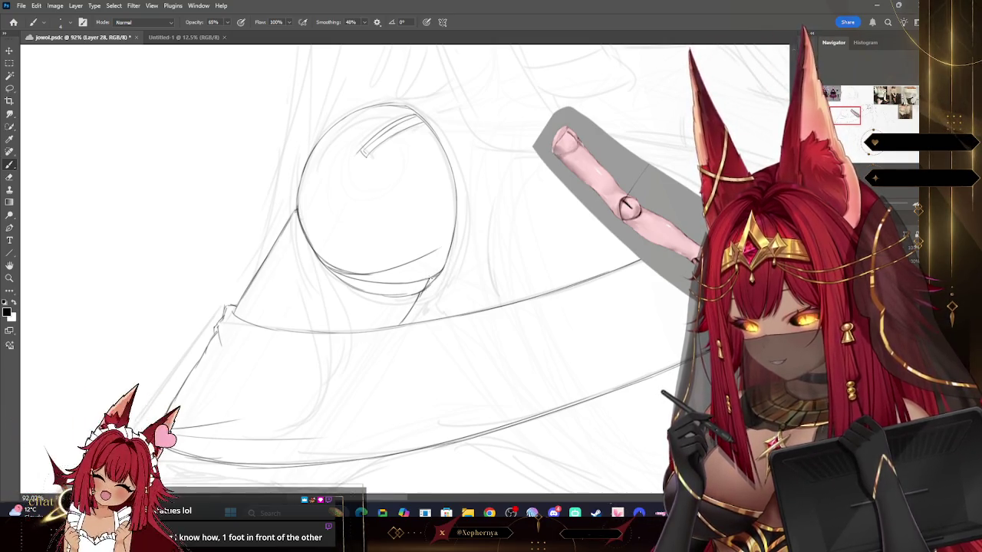
Erase stray lines around the knee and lap, alternating with pencil touch-ups.
key("e")
key("bracketleft")
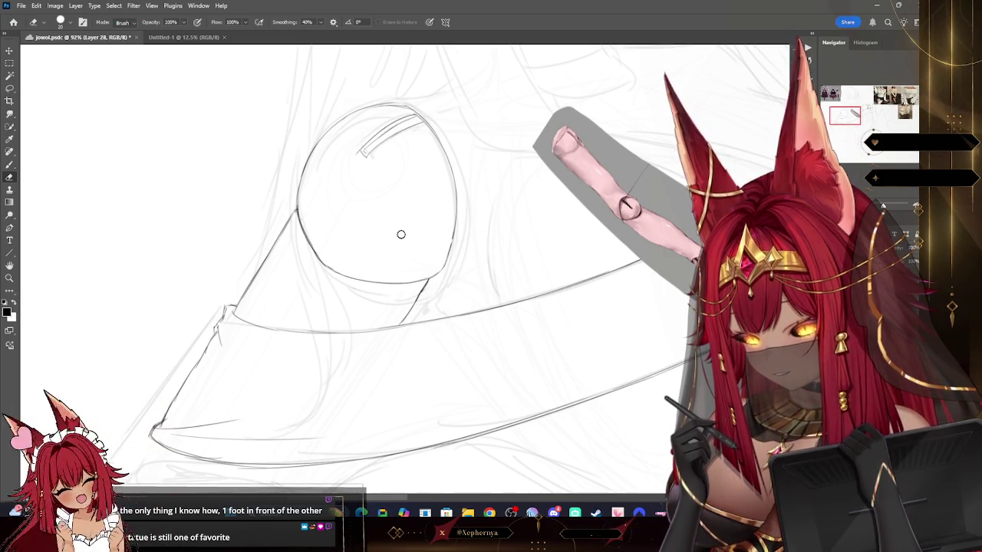
key("b")
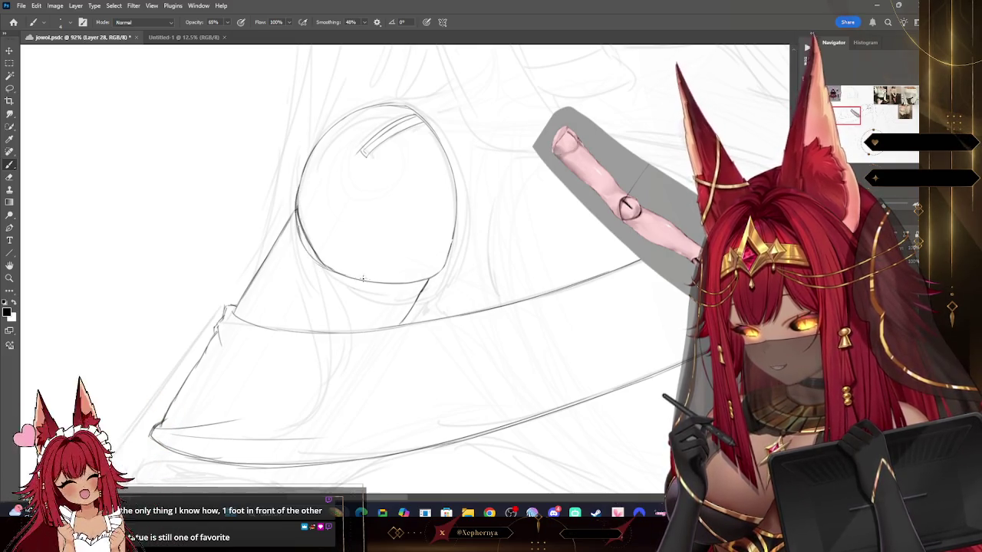
key("e")
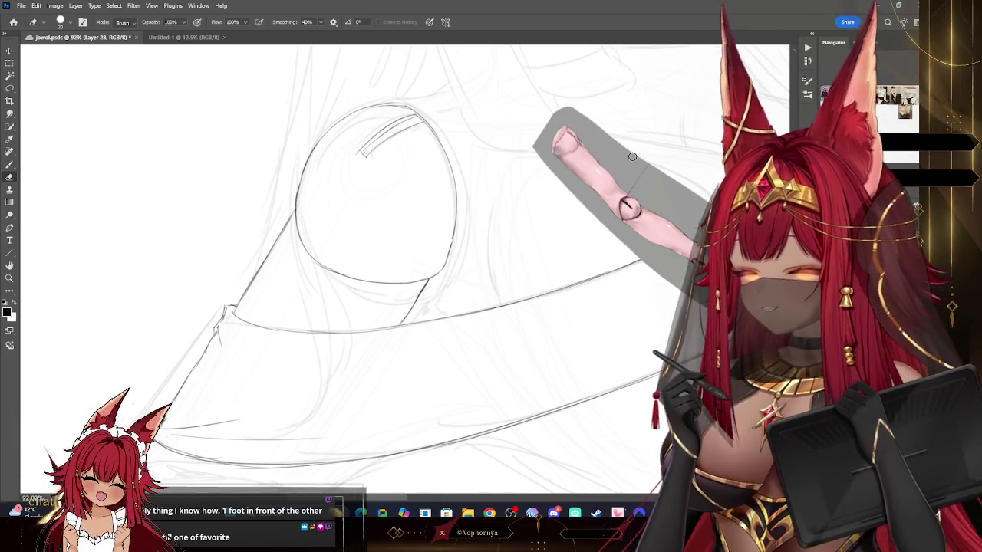
key("b")
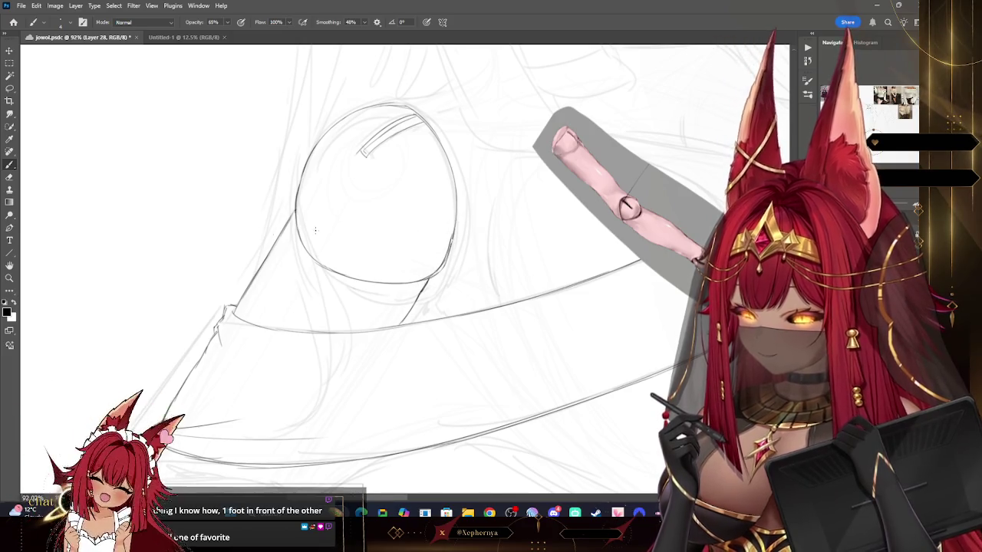
left_click_drag(629, 207, 723, 254)
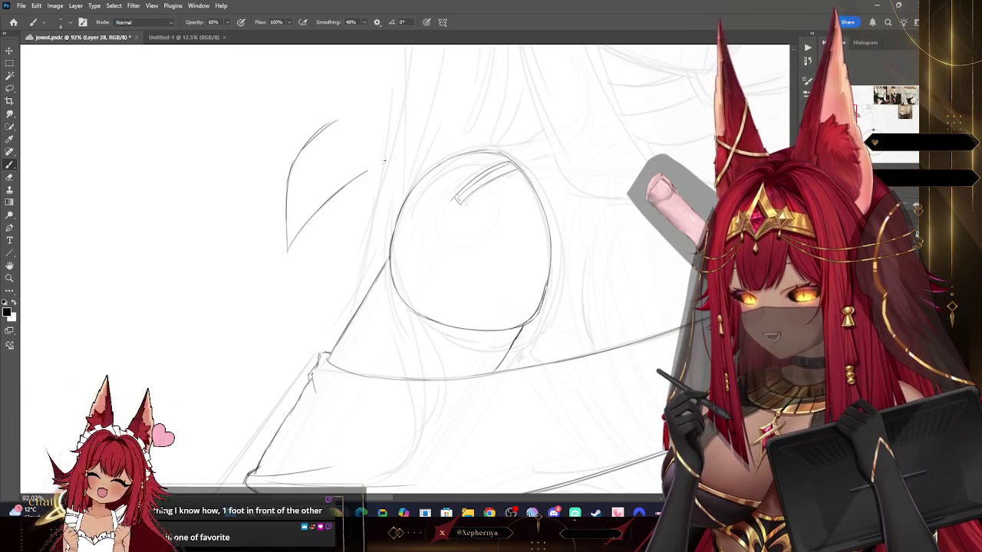
left_click_drag(385, 160, 383, 162)
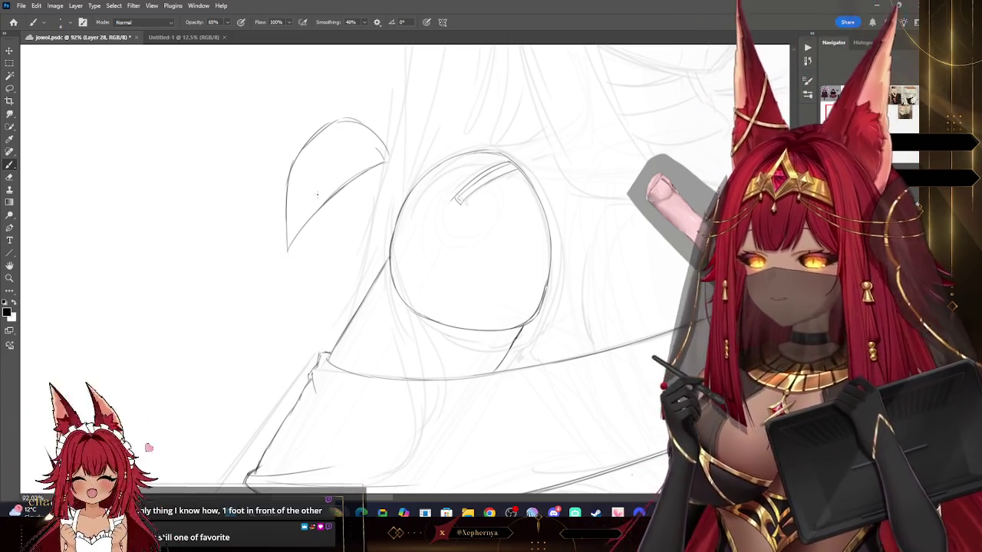
left_click_drag(282, 245, 229, 360)
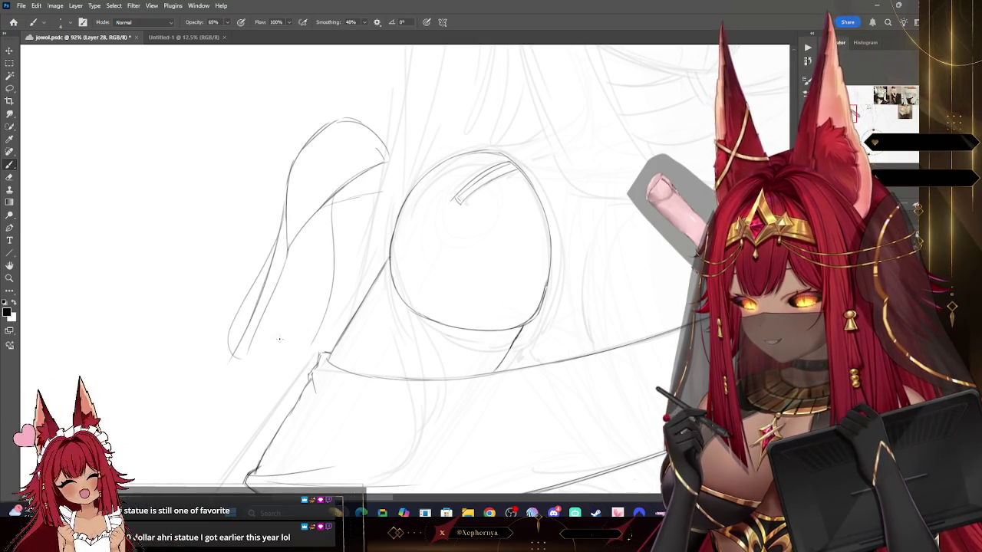
key("ctrl+z")
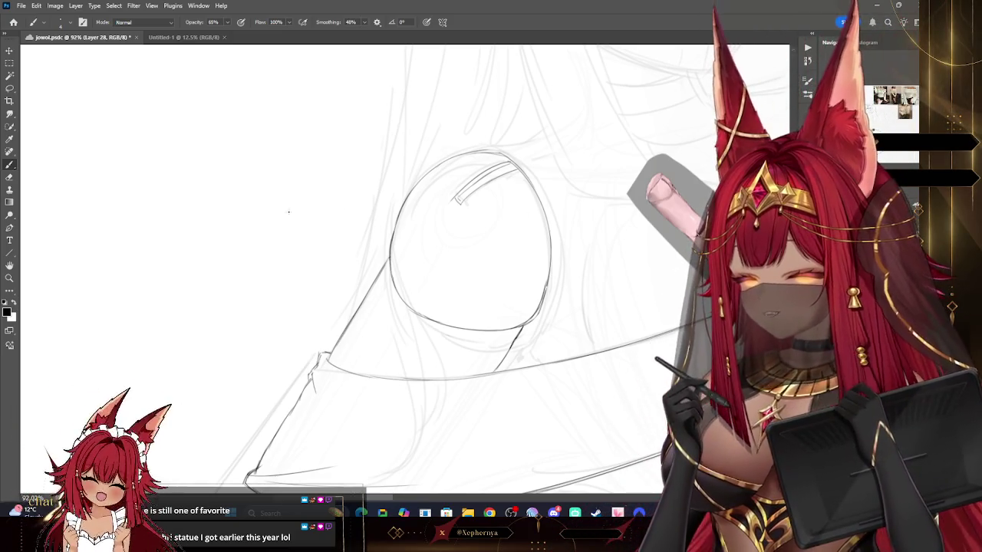
left_click(9, 178)
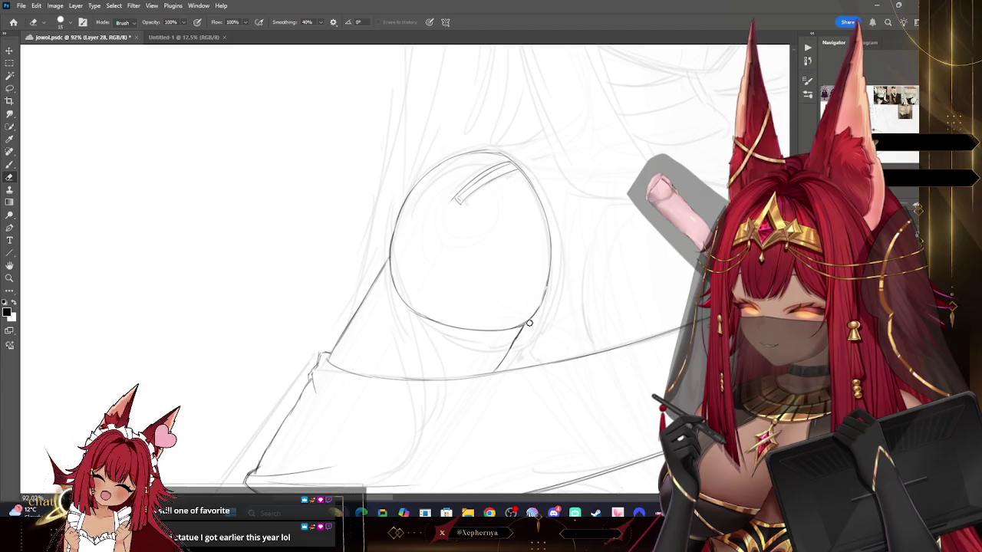
scroll(587, 248, "right", 3)
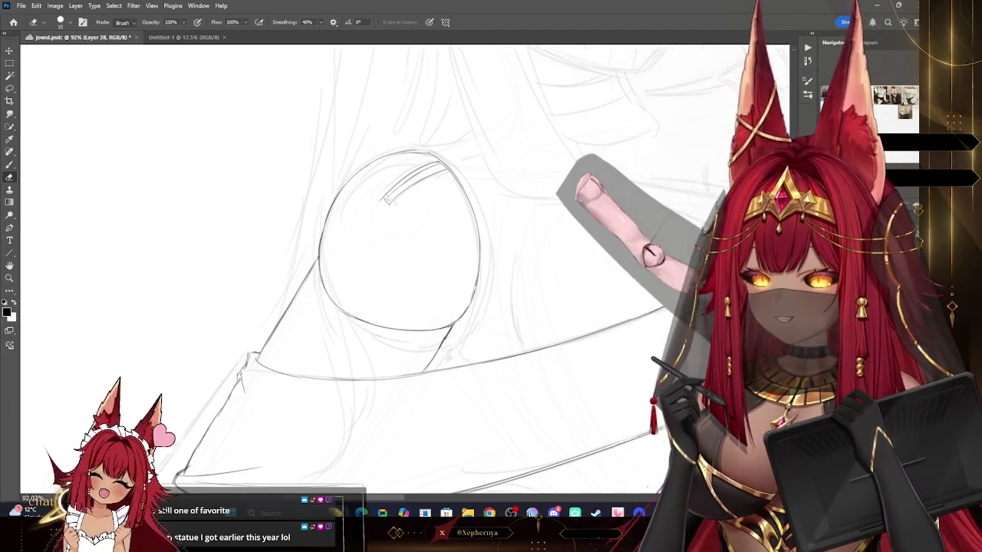
Pan around the knee and lap folds, then hide the pink arm reference image.
key("b")
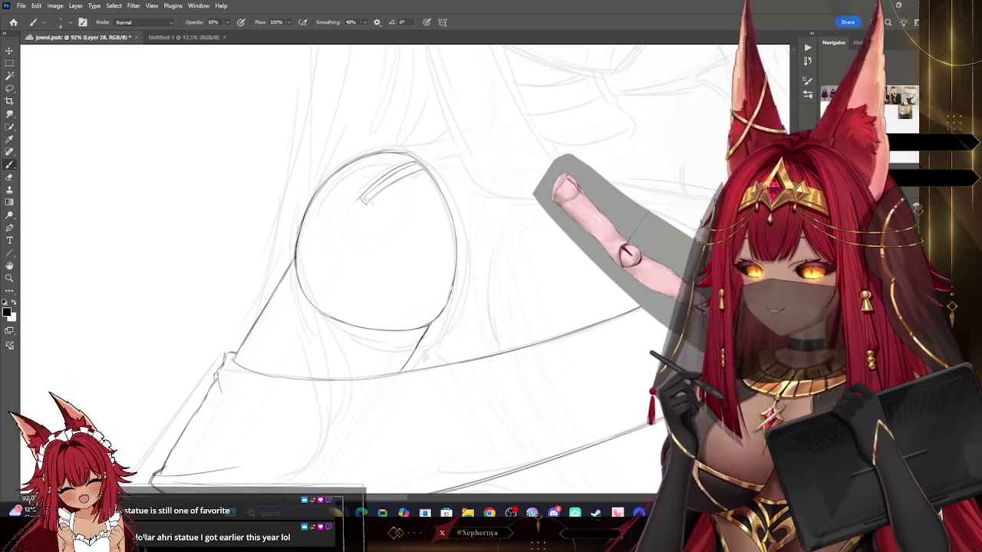
left_click_drag(352, 322, 340, 146)
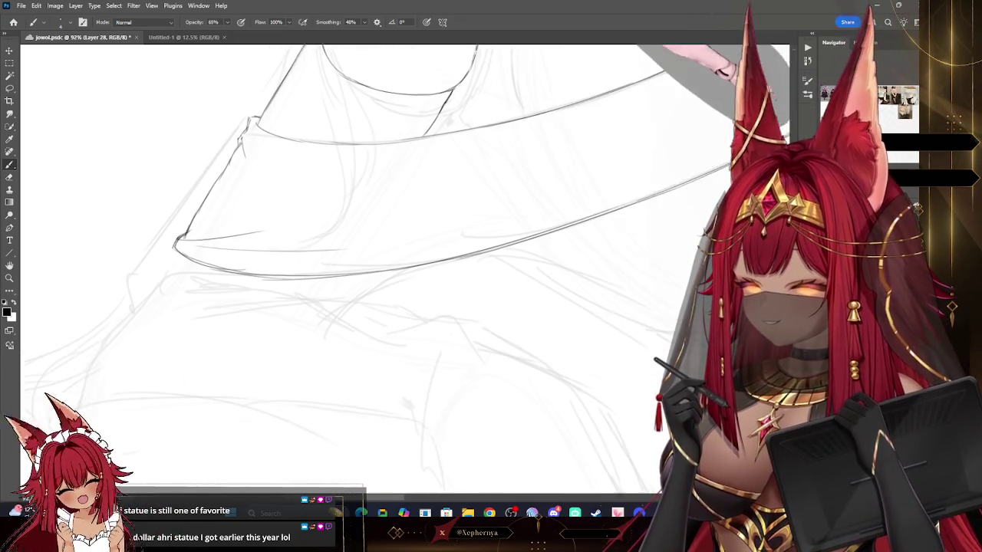
left_click_drag(353, 191, 330, 322)
mouse_move(341, 192)
left_mouse_down()
mouse_move(334, 306)
mouse_move(281, 311)
left_mouse_up()
key("ctrl+z")
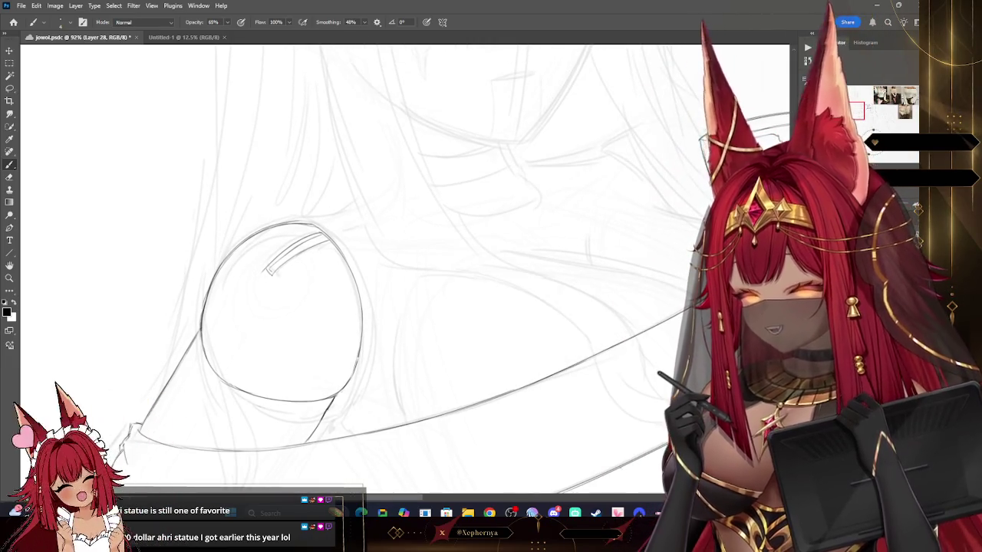
Recentre on the knee and cup, save the document, and undo a trial line at the knee top.
left_click_drag(383, 269, 279, 294)
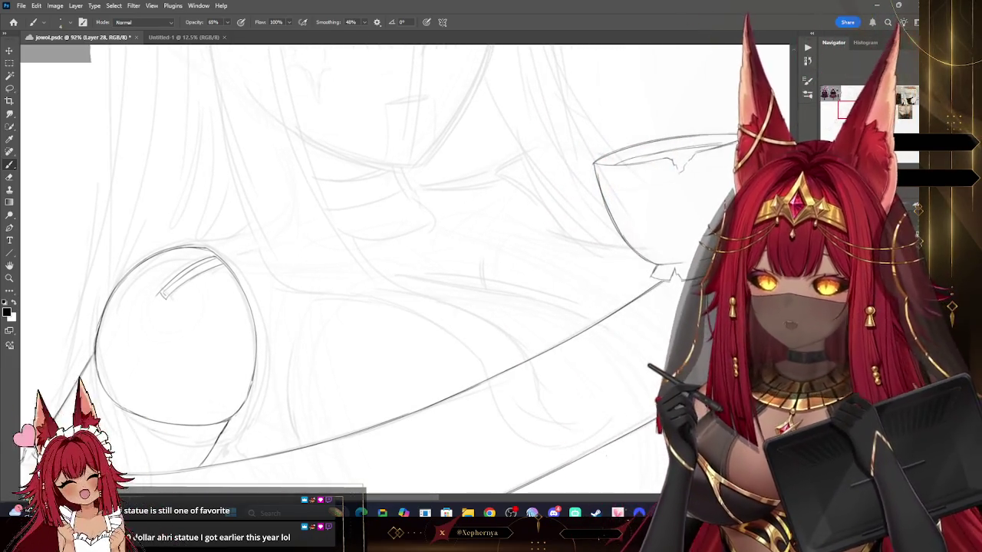
left_click_drag(345, 268, 405, 280)
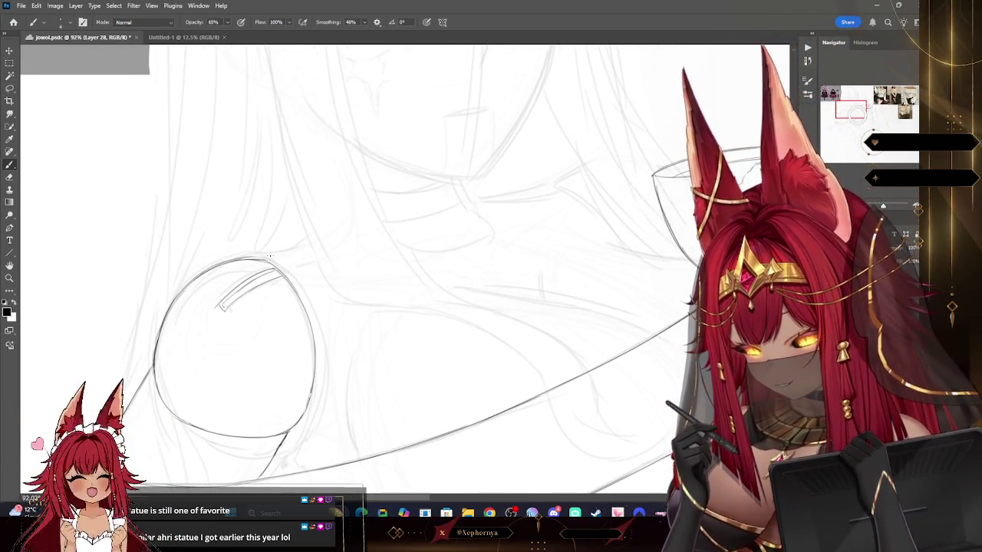
key("ctrl+s")
left_click_drag(265, 258, 307, 247)
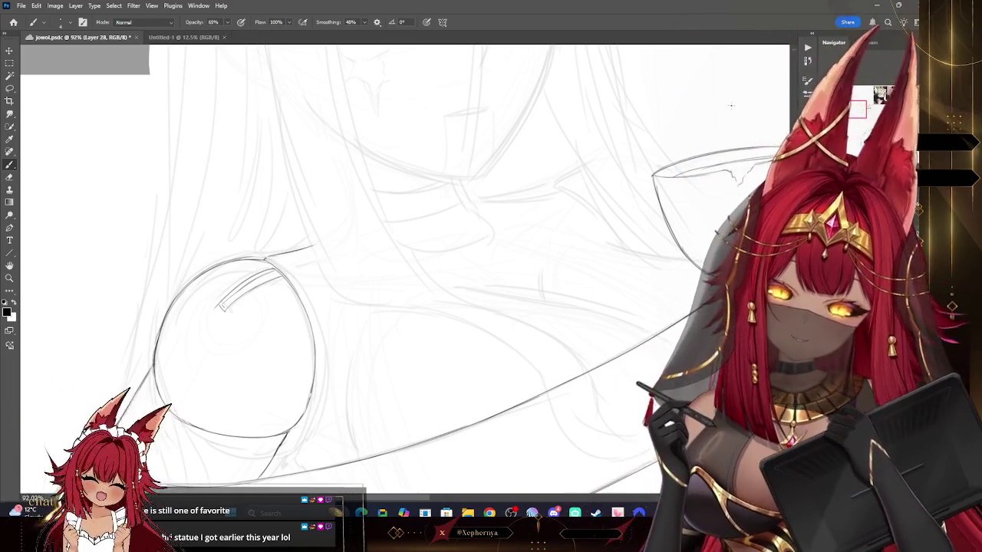
key("ctrl+z")
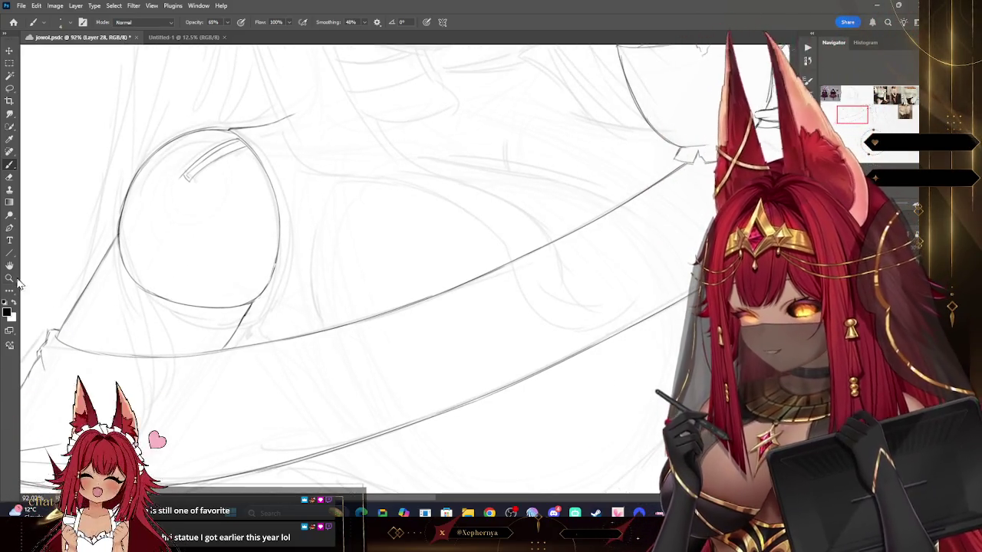
Zoom out to the whole drawing, zoom back in on the knee, and continue pencil work.
key("z")
key("ctrl+0")
left_click_drag(382, 213, 404, 220)
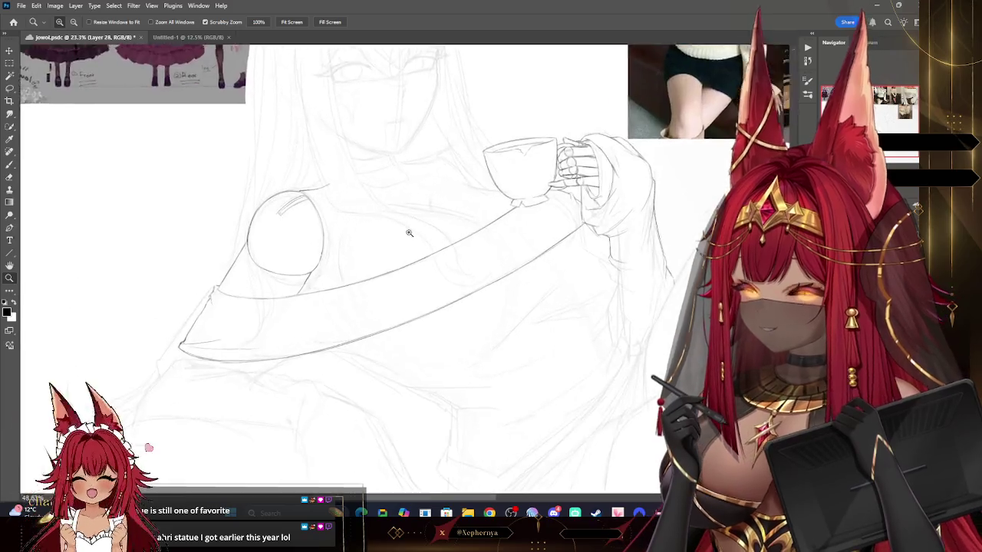
key("b")
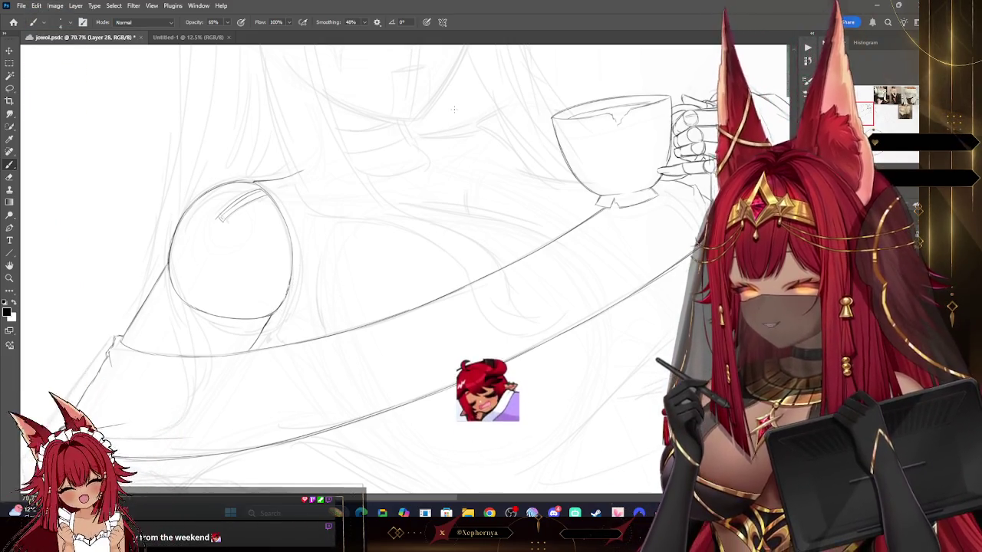
left_click_drag(453, 110, 463, 290)
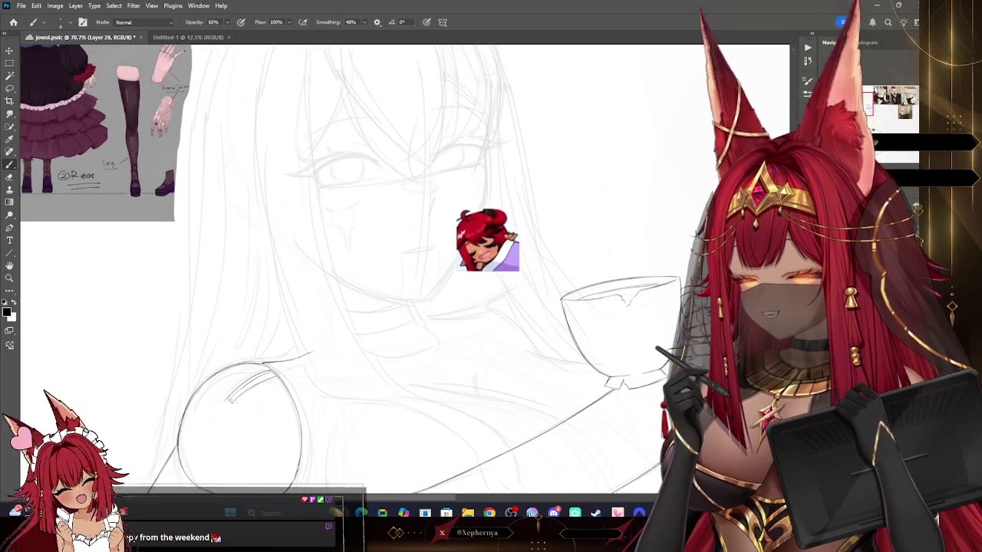
scroll(240, 426, "up", 3)
scroll(699, 94, "up", 1)
scroll(698, 94, "up", 1)
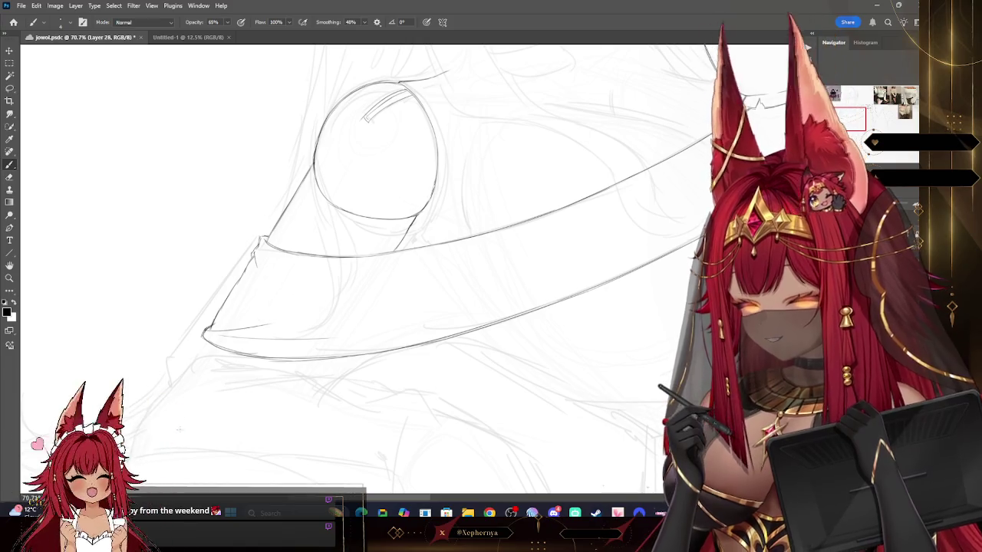
left_click_drag(461, 230, 387, 239)
left_click_drag(447, 126, 411, 170)
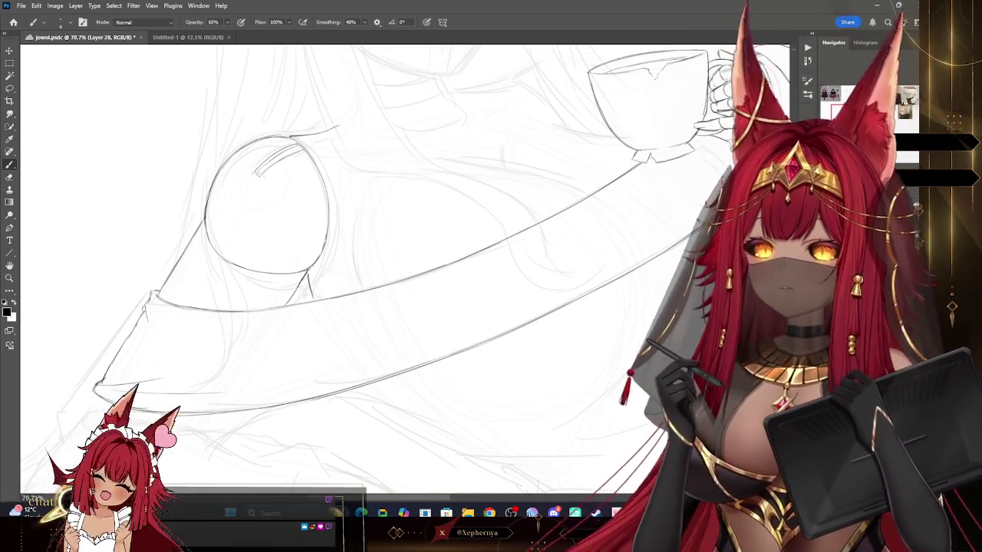
left_click_drag(414, 253, 387, 200)
left_click_drag(415, 230, 342, 284)
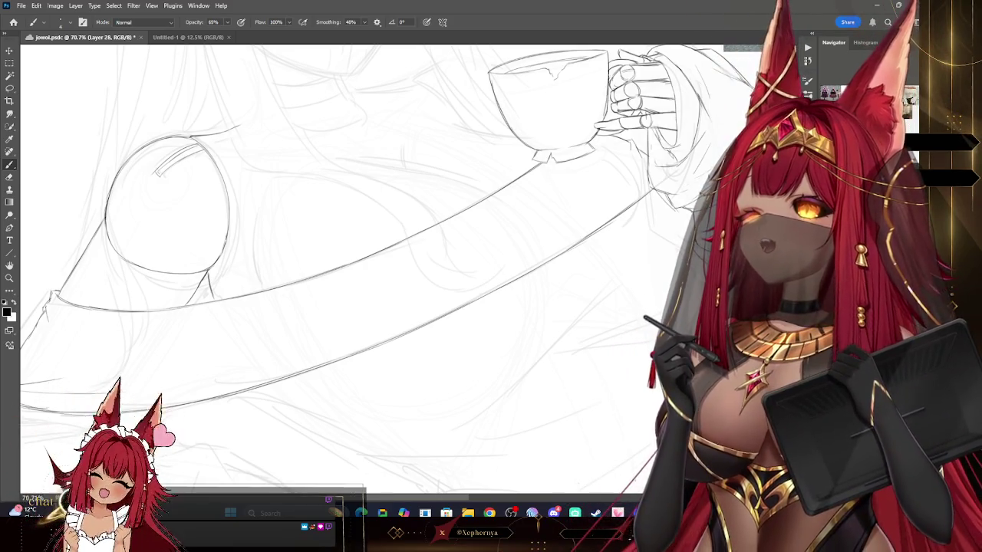
mouse_move(414, 230)
left_mouse_down()
mouse_move(442, 303)
mouse_move(477, 185)
left_mouse_up()
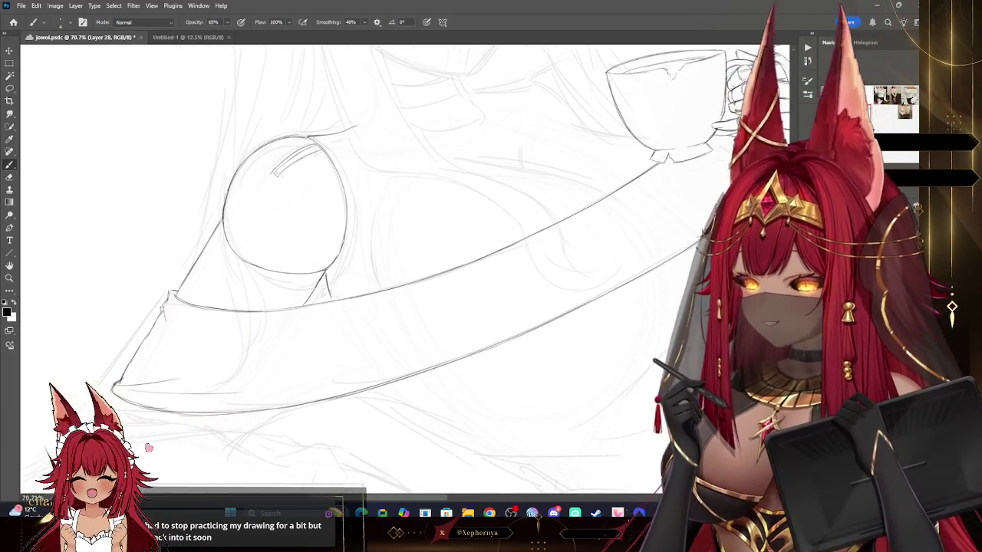
mouse_move(415, 230)
left_mouse_down()
mouse_move(376, 341)
mouse_move(410, 204)
mouse_move(451, 194)
left_mouse_up()
mouse_move(341, 278)
left_mouse_down()
mouse_move(282, 122)
mouse_move(294, 189)
left_mouse_up()
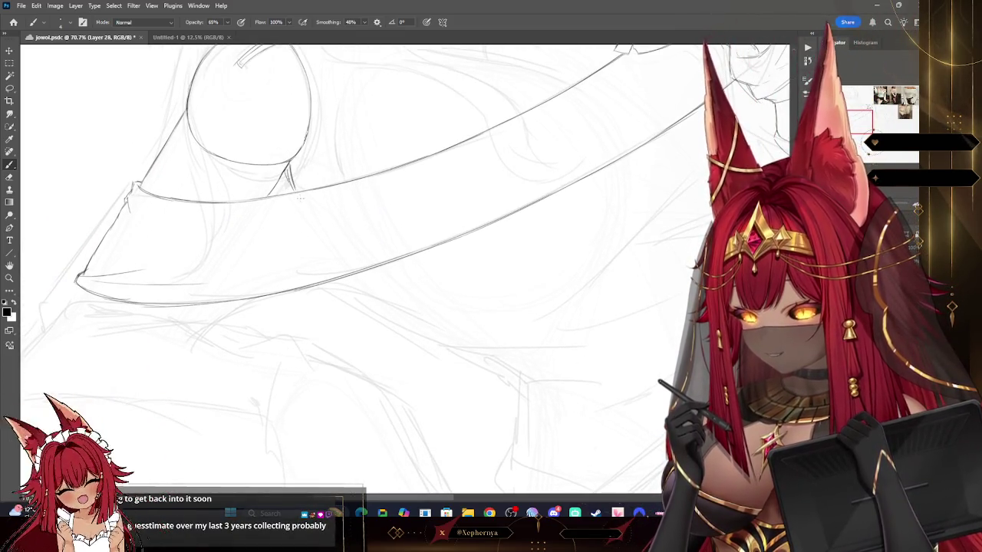
key("e")
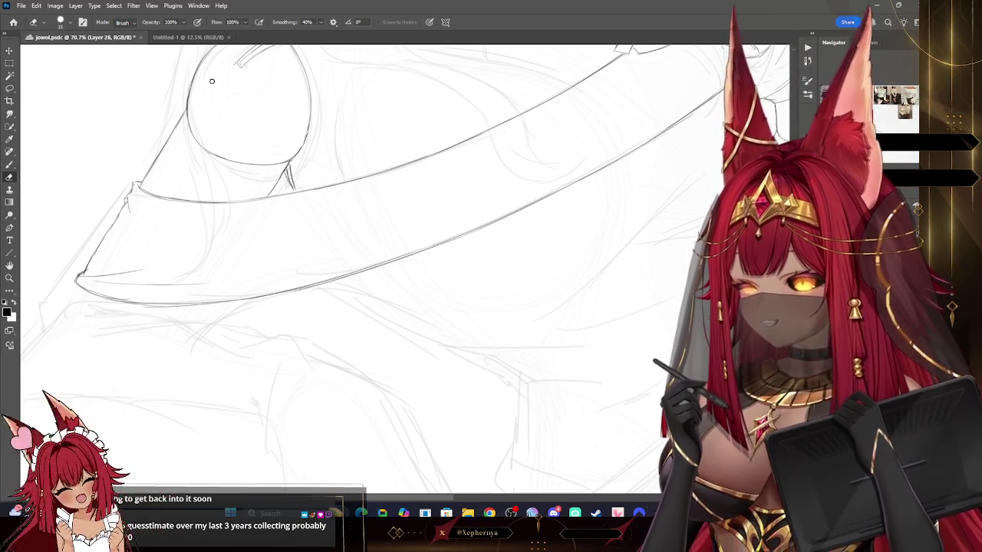
Shrink the eraser from 15 to 10 px, then return to the pencil brush, viewing the knee and teacup.
key("bracketright")
key("bracketleft")
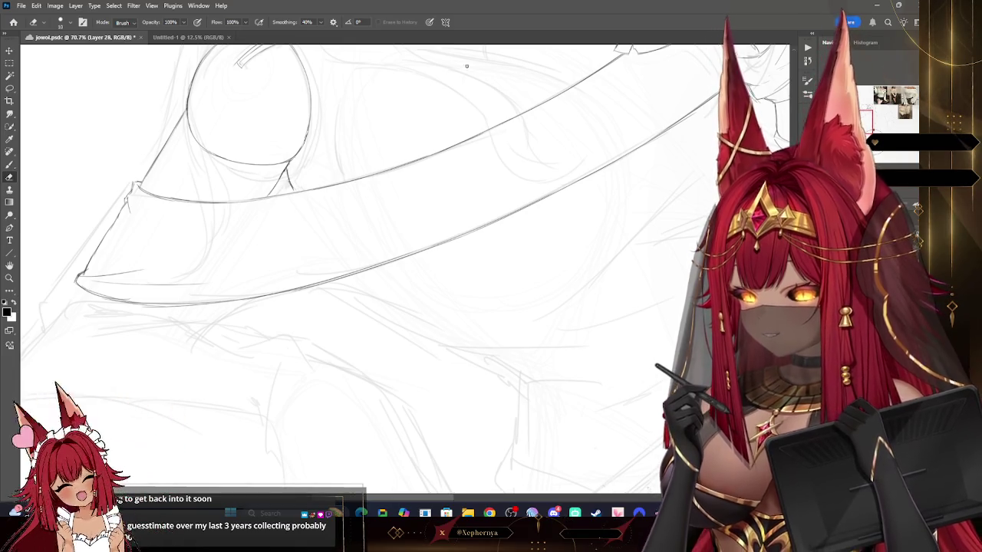
left_click_drag(290, 164, 298, 172)
left_click_drag(176, 430, 99, 221)
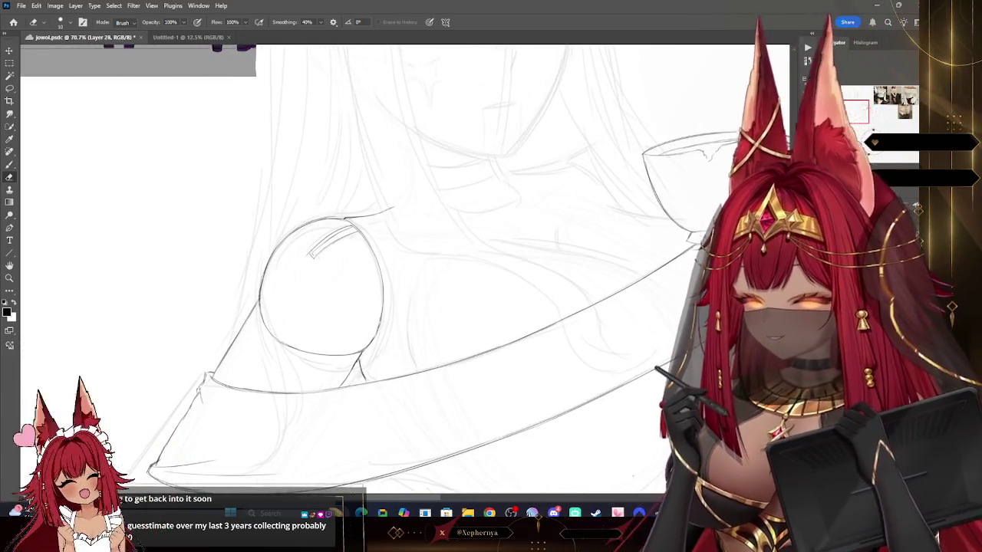
left_click(9, 166)
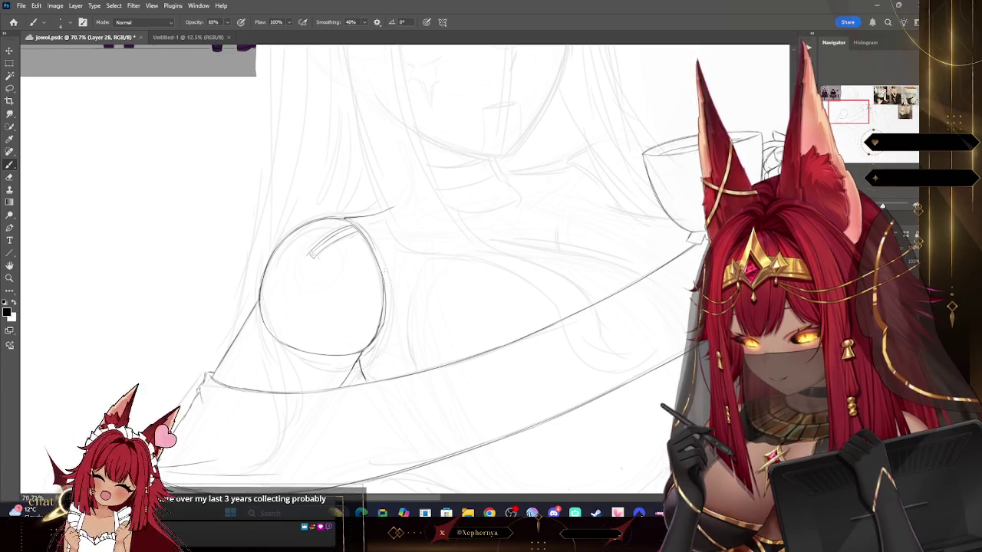
key("z")
mouse_move(411, 192)
left_mouse_down()
mouse_move(361, 193)
mouse_move(364, 114)
left_mouse_up()
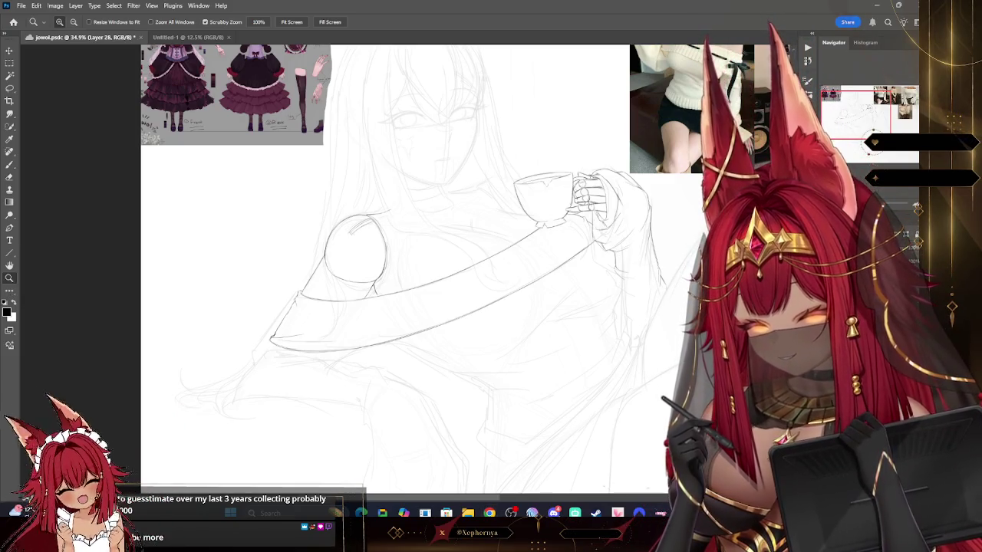
Compare with the faint sketch hidden, then zoom in and draw fold lines under the arm on Layer 28.
key("ctrl+g")
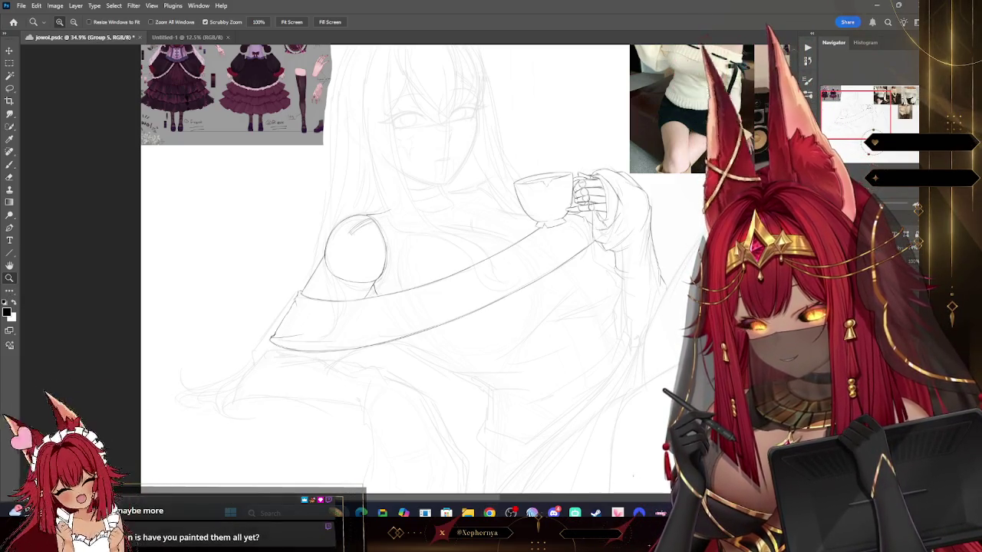
key("ctrl+comma")
key("ctrl+comma")
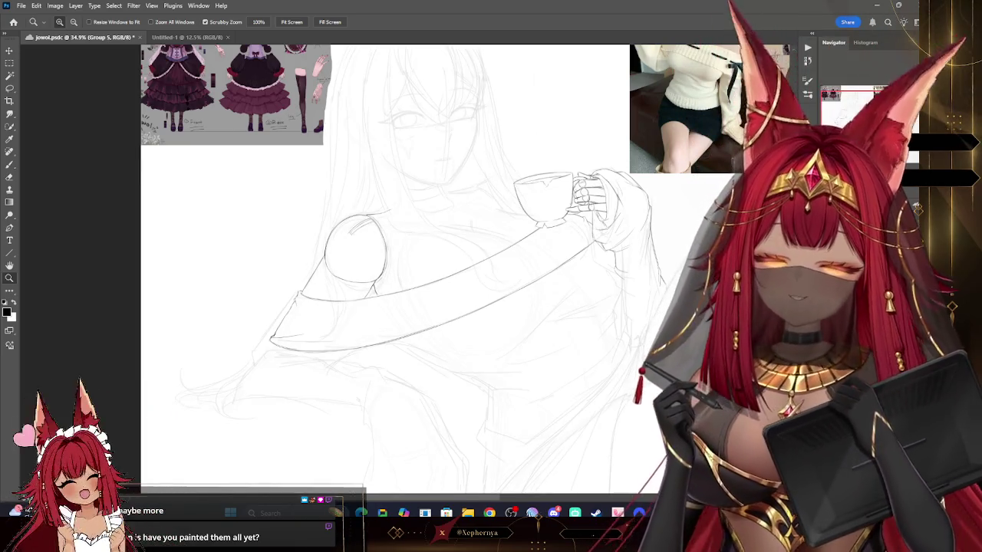
key("ctrl+shift+g")
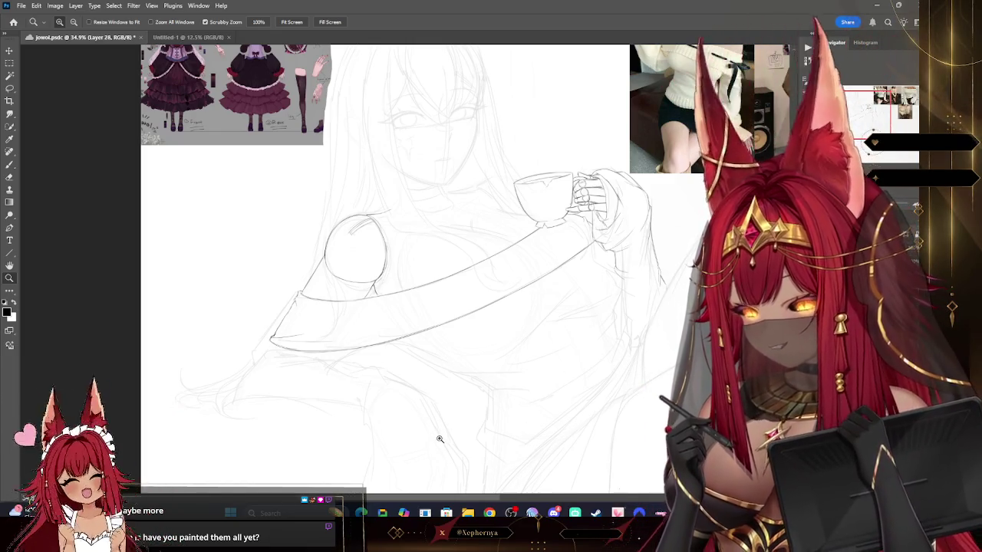
left_click_drag(268, 376, 253, 330)
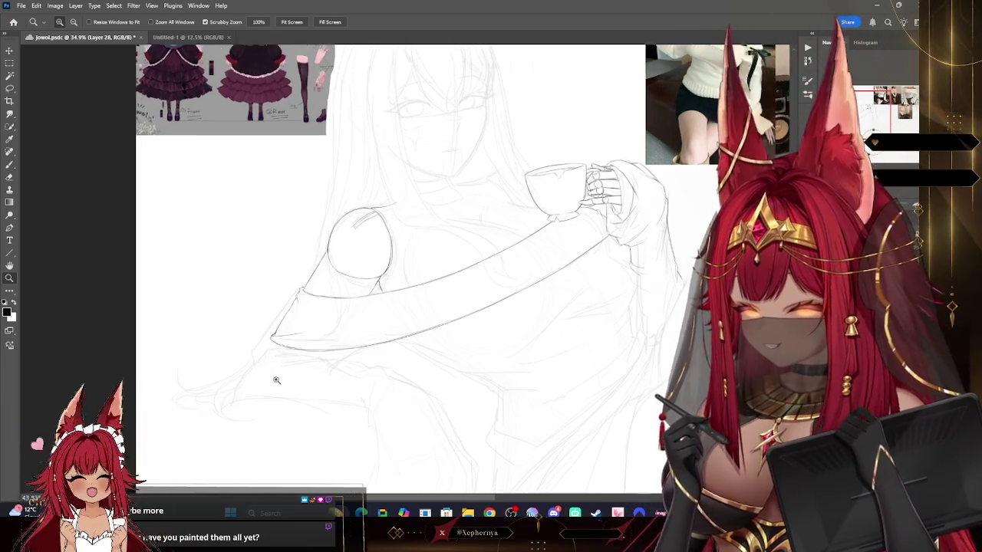
key("b")
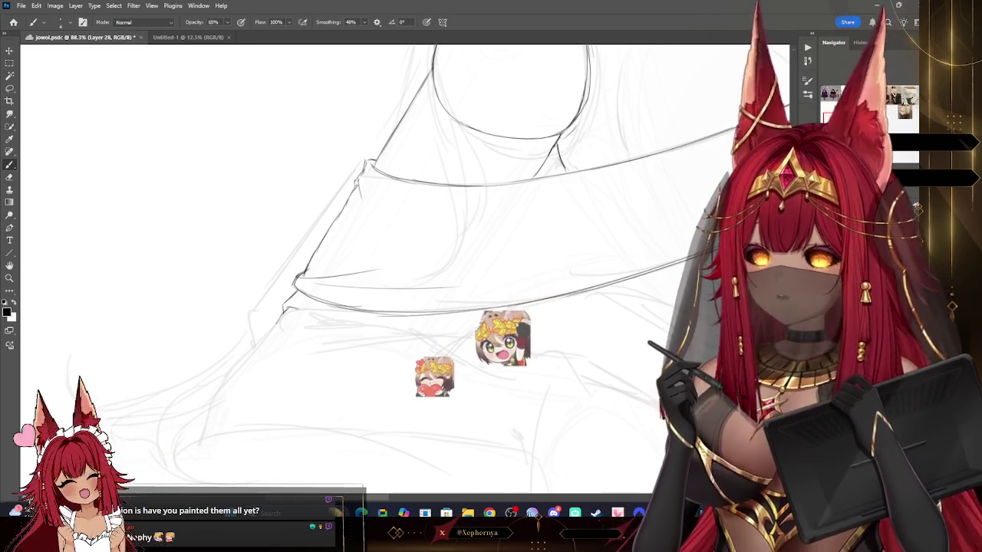
left_click_drag(829, 117, 859, 112)
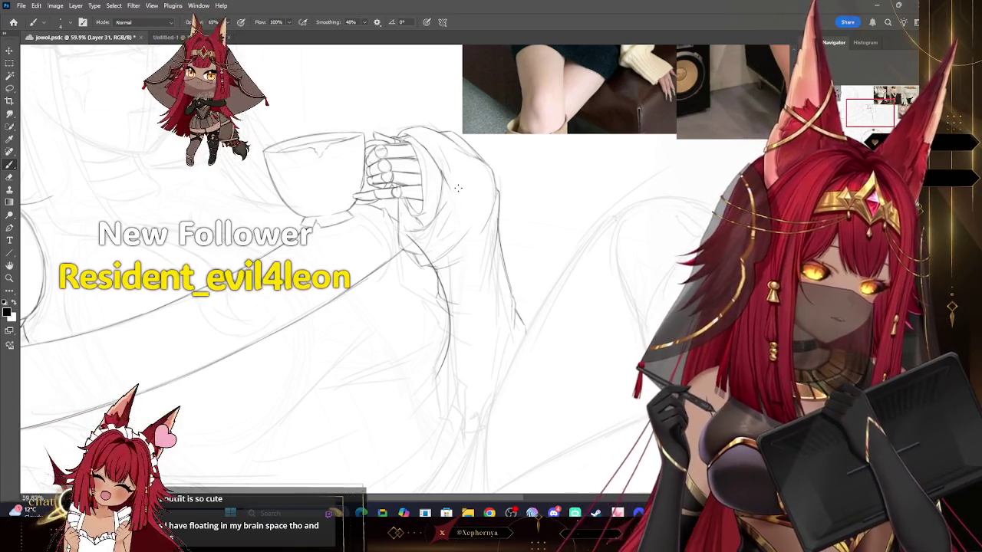
Undo two stray strokes by the sleeve and erase lines near the elbow up close.
key("ctrl+z")
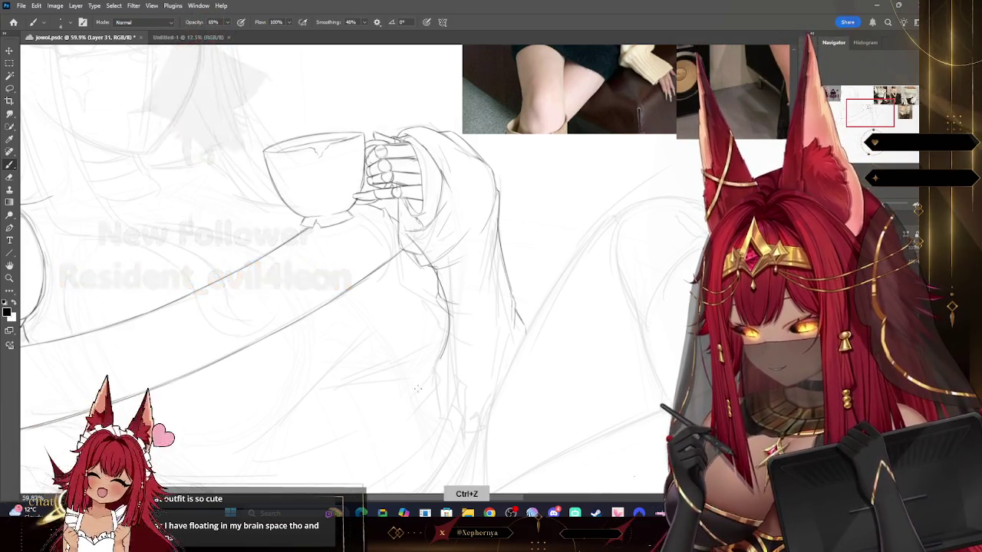
key("ctrl+z")
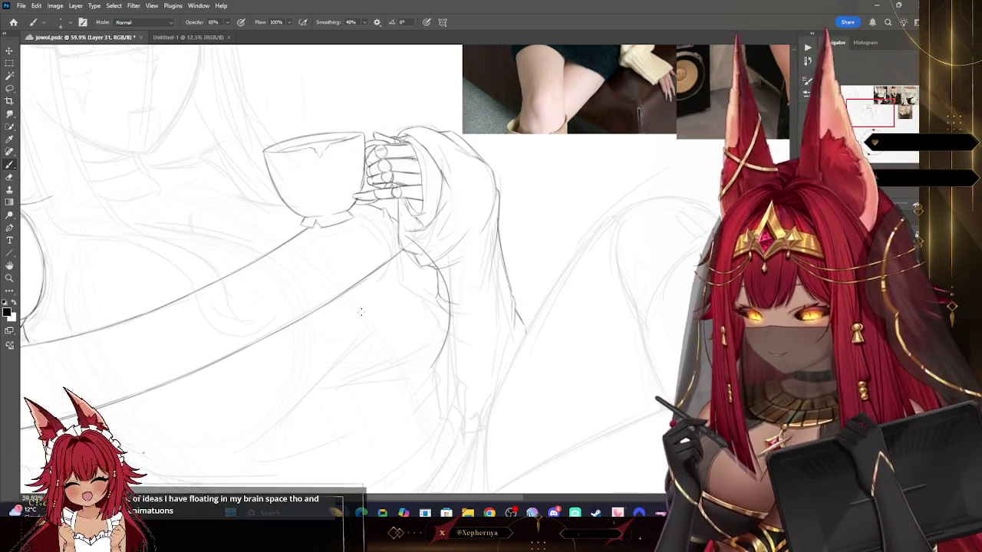
key("z")
left_click(506, 267)
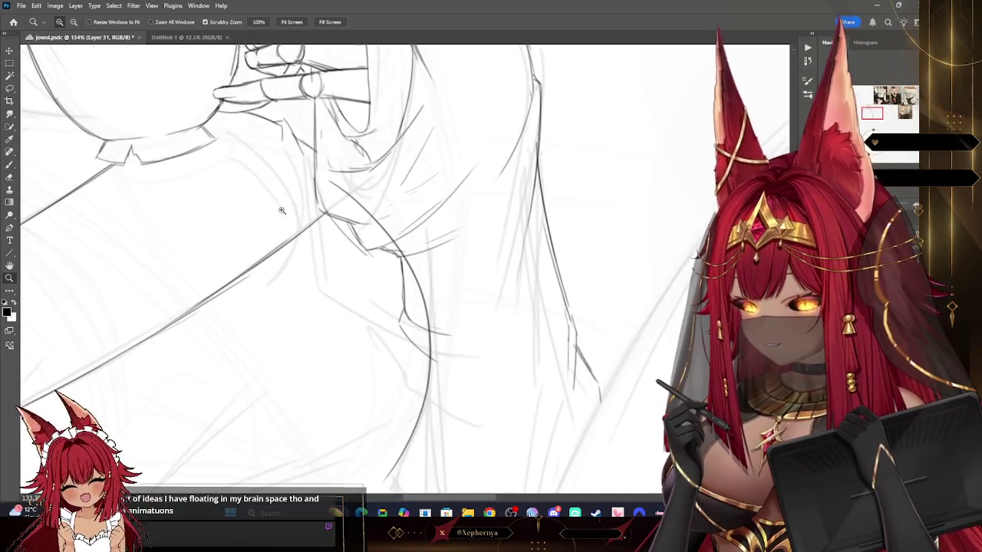
key("e")
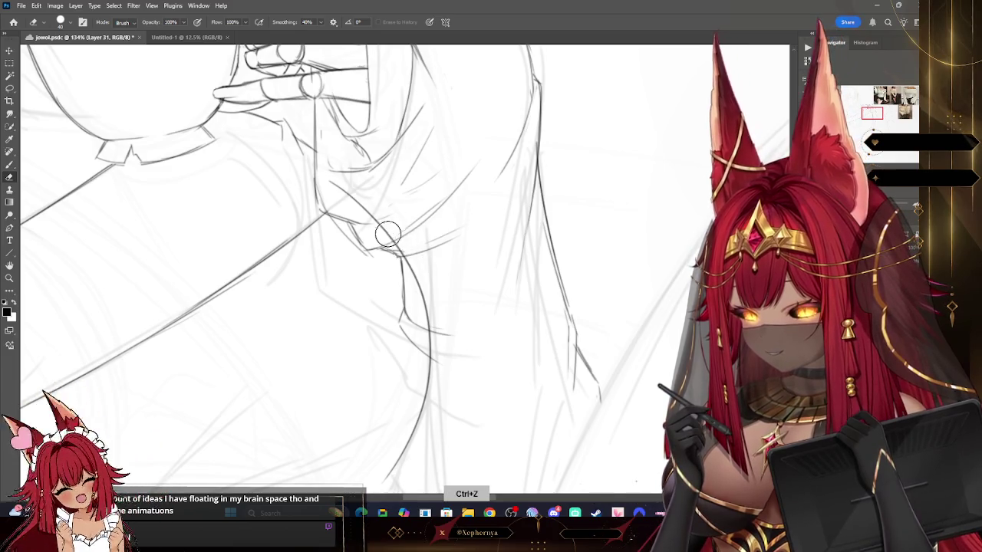
Erase the stray tick atop the curved contour beneath the sleeve cuff with a larger eraser.
left_click(9, 277)
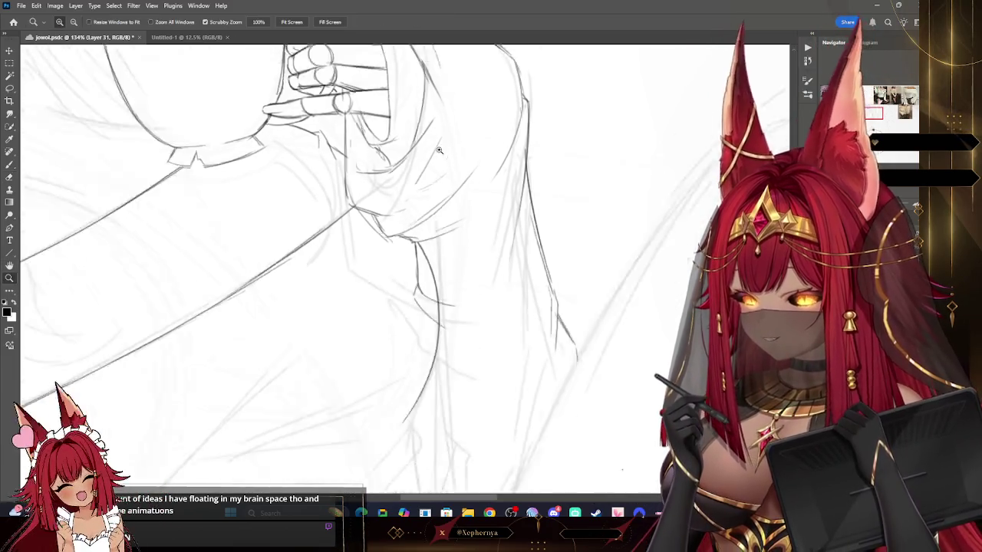
left_click_drag(537, 165, 451, 164)
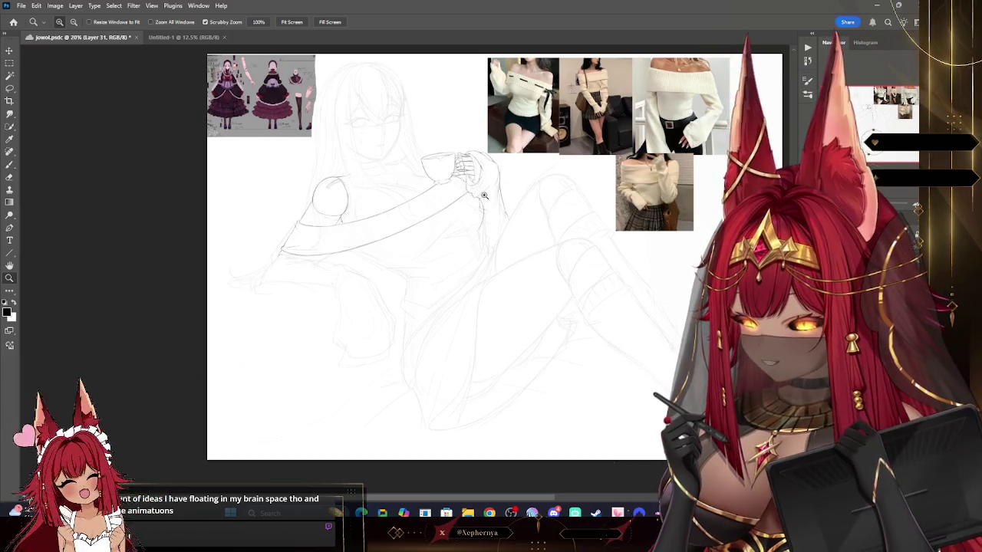
left_click_drag(484, 196, 553, 195)
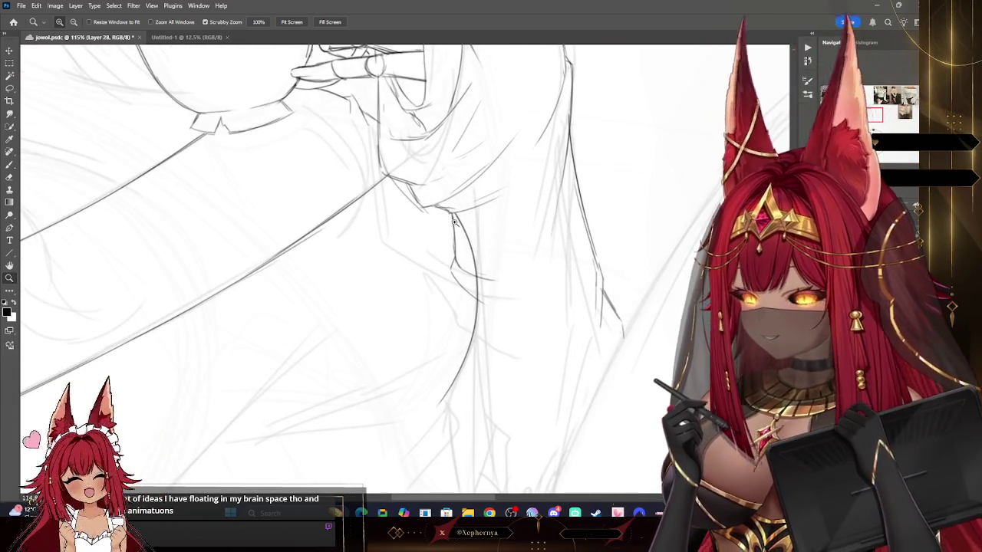
key("e")
key("bracketright")
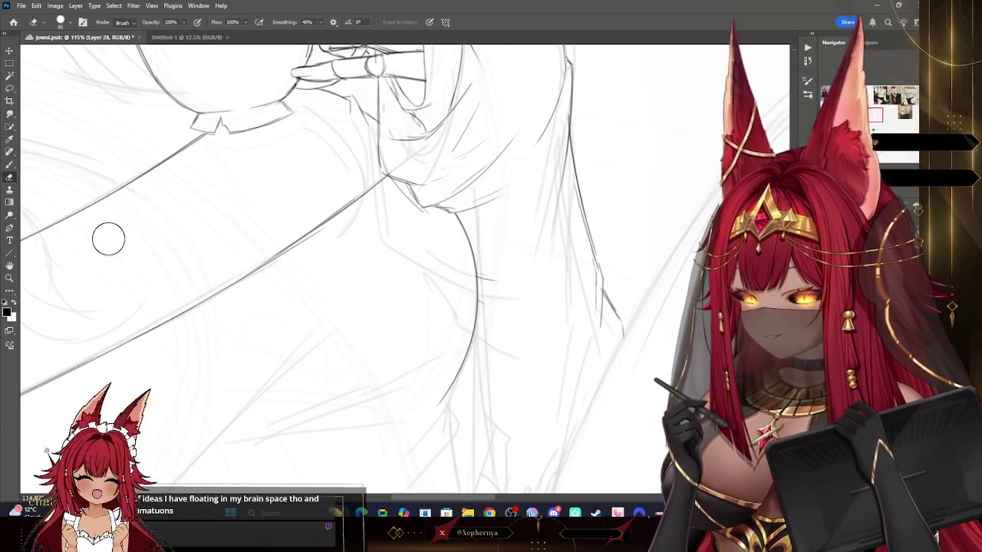
key("z")
left_click_drag(675, 169, 618, 138)
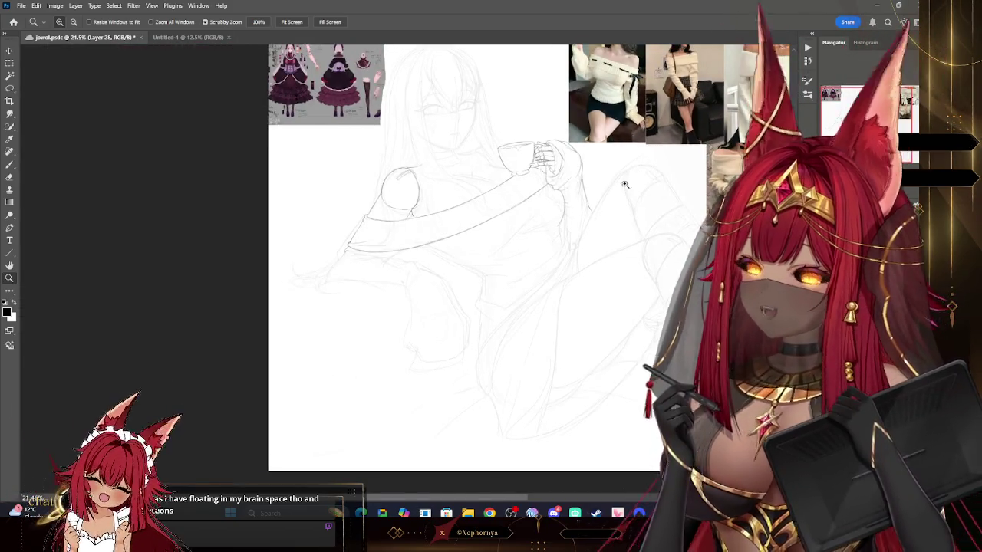
Zoom in on the lap and arm and draw fold lines with the brush.
left_click(625, 184)
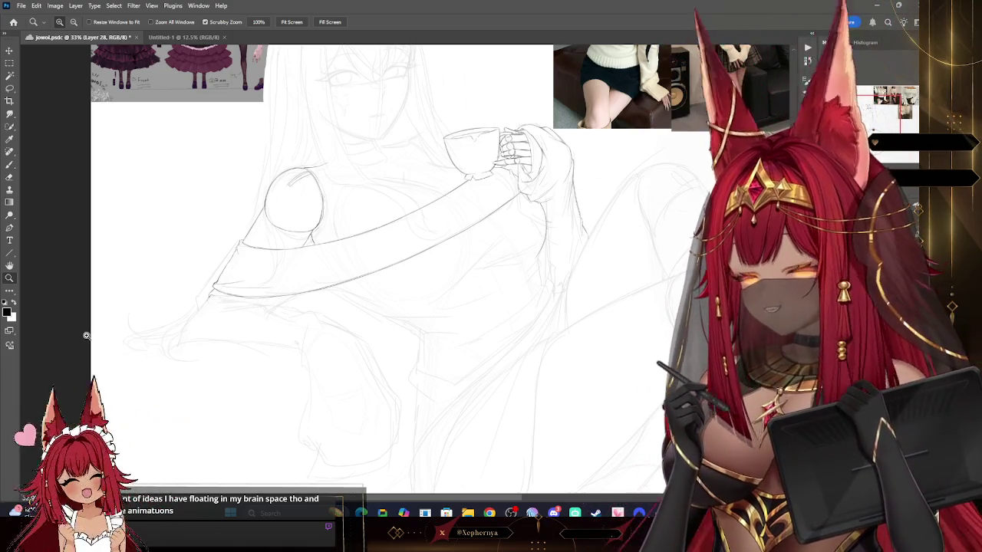
left_click_drag(384, 230, 313, 307)
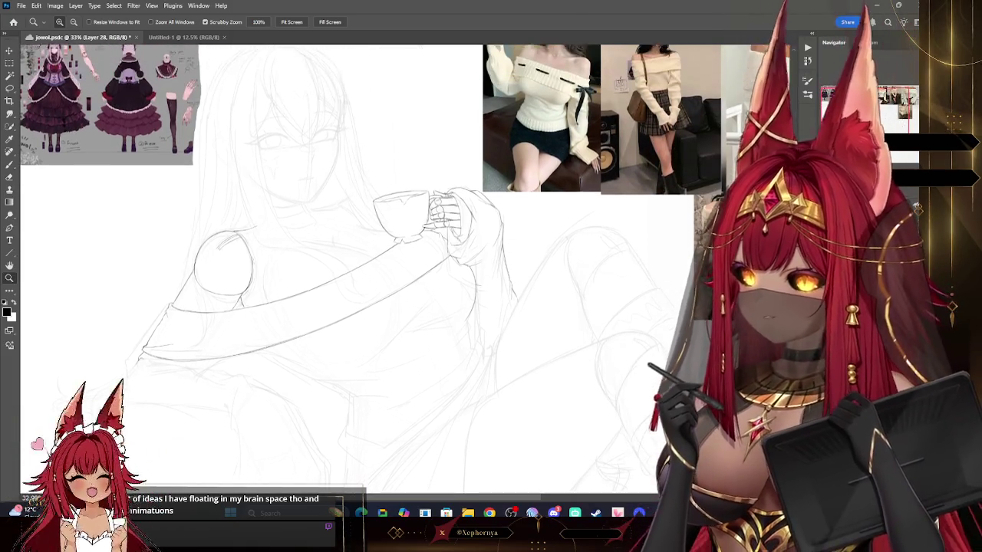
scroll(590, 177, "down", 2)
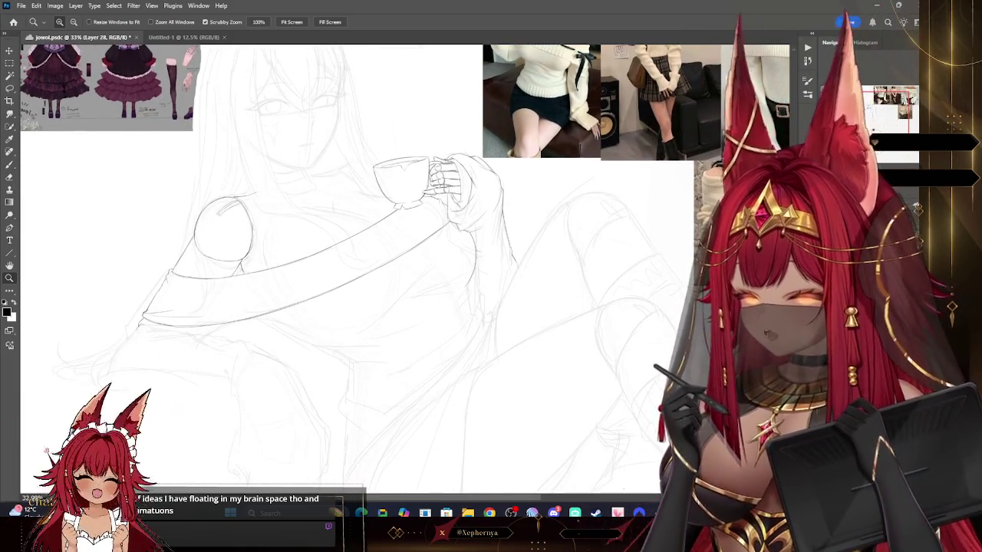
scroll(472, 287, "down", 1)
left_click_drag(296, 382, 371, 293)
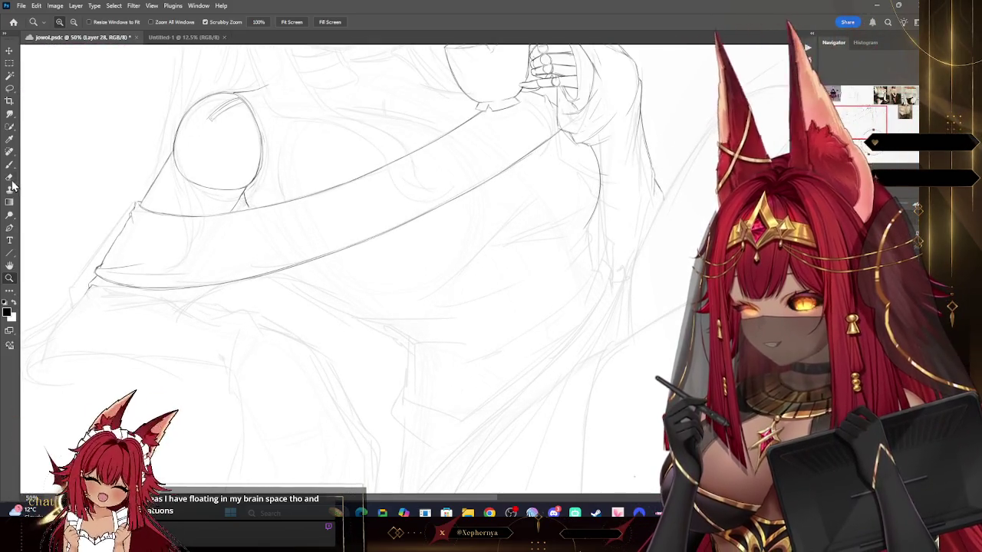
key("b")
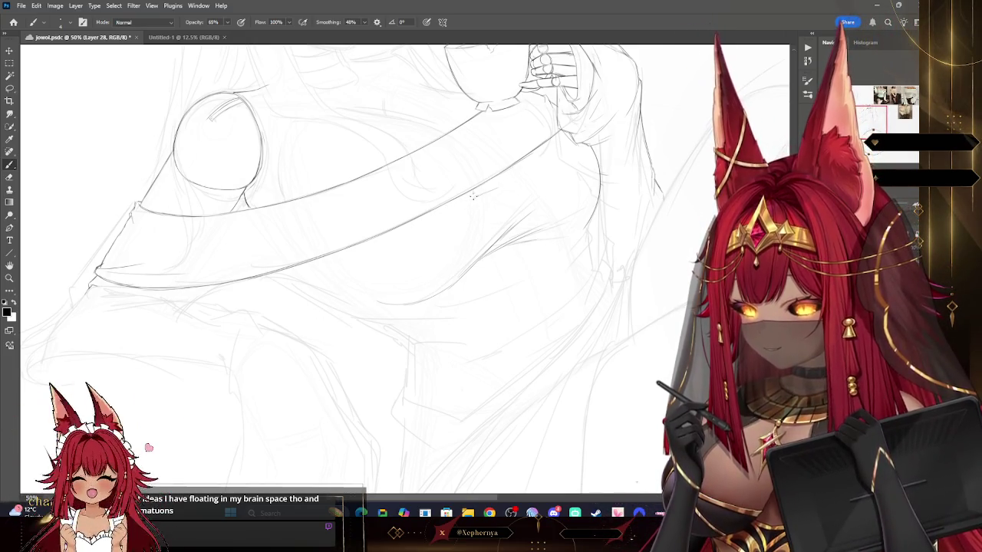
Check the sketch against the references, then keep drawing lap folds from under the arm toward the teacup.
key("z")
mouse_move(736, 145)
left_mouse_down()
mouse_move(669, 139)
mouse_move(737, 141)
left_mouse_up()
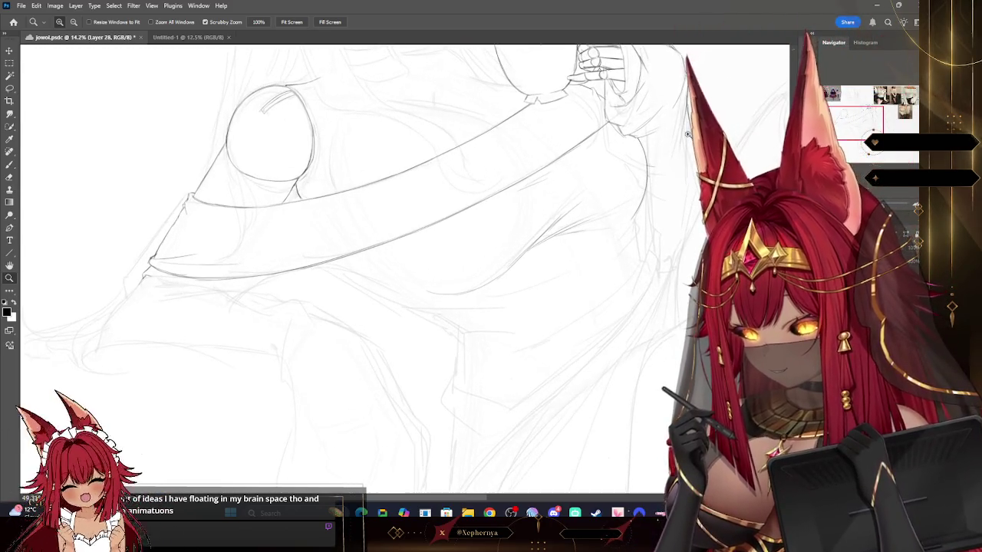
left_click(9, 166)
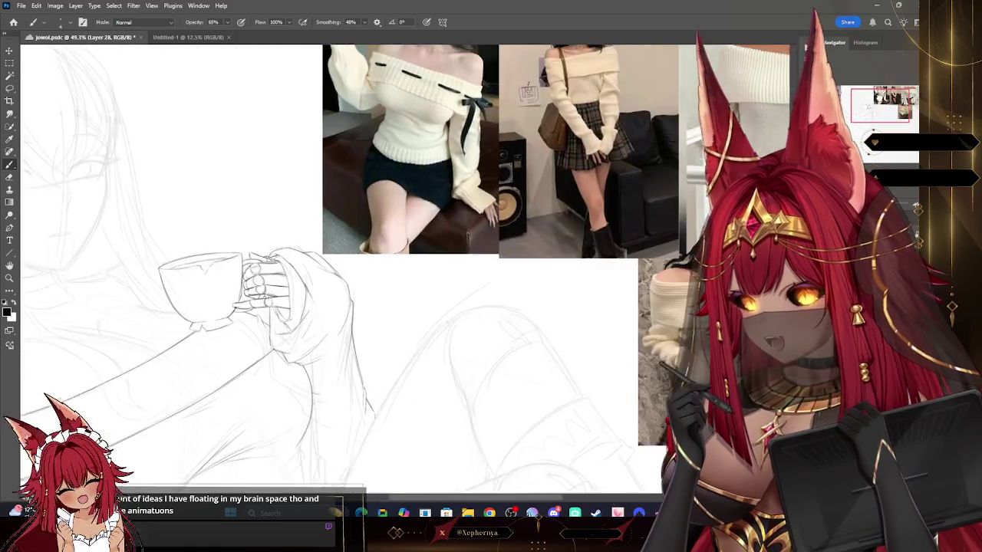
mouse_move(645, 197)
left_mouse_down()
mouse_move(751, 129)
mouse_move(764, 93)
left_mouse_up()
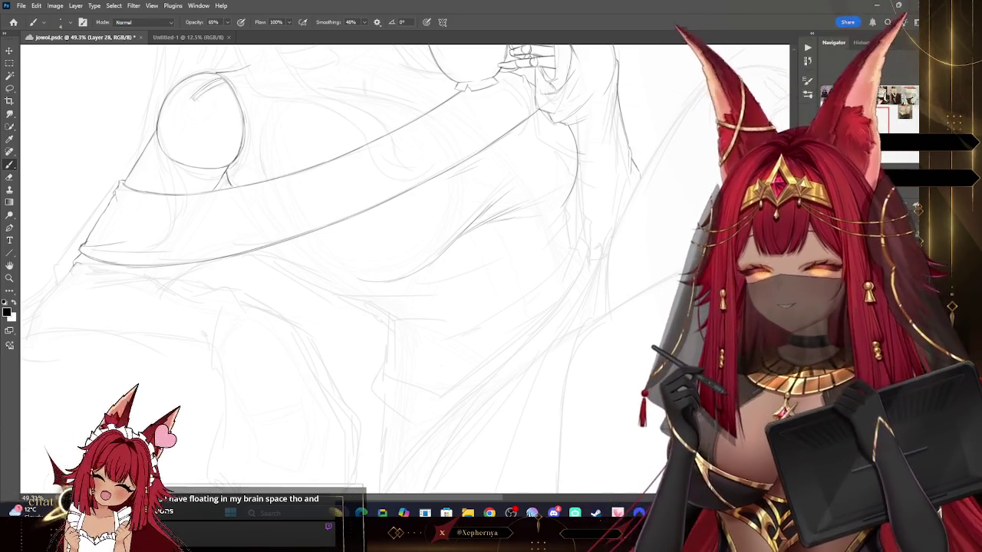
left_click_drag(882, 119, 875, 117)
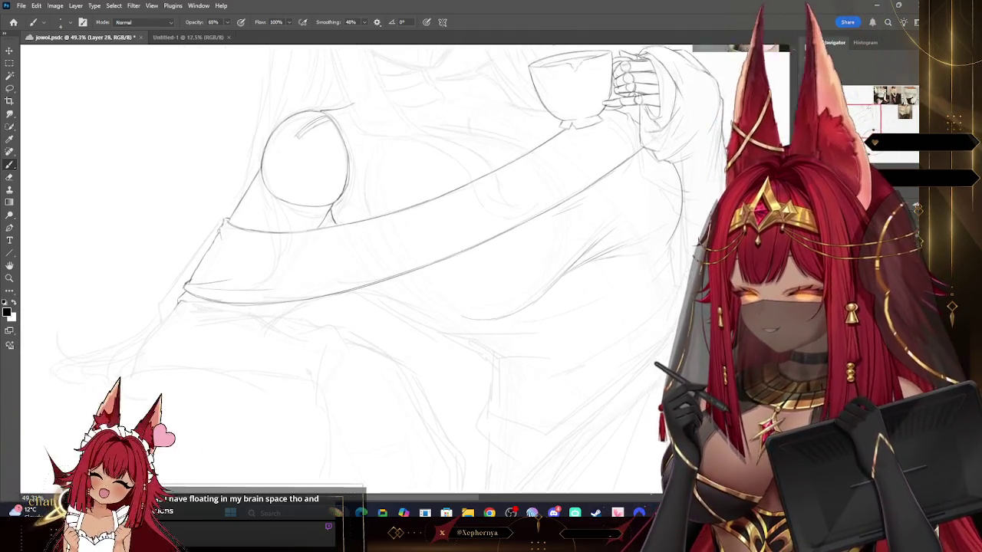
left_click_drag(398, 109, 392, 236)
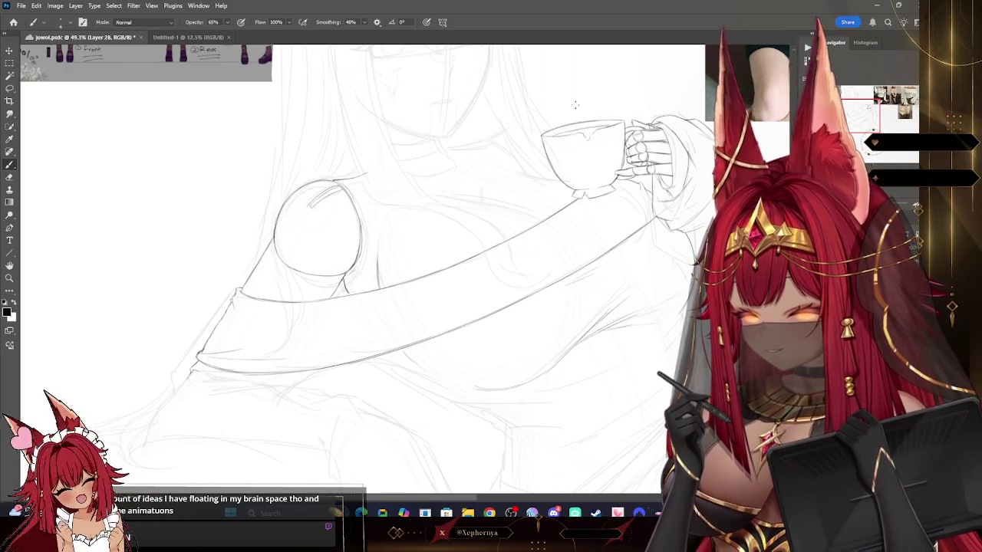
Rotate the view so the sleeve runs horizontally and continue refining the lap fold lines.
left_click_drag(459, 193, 408, 175)
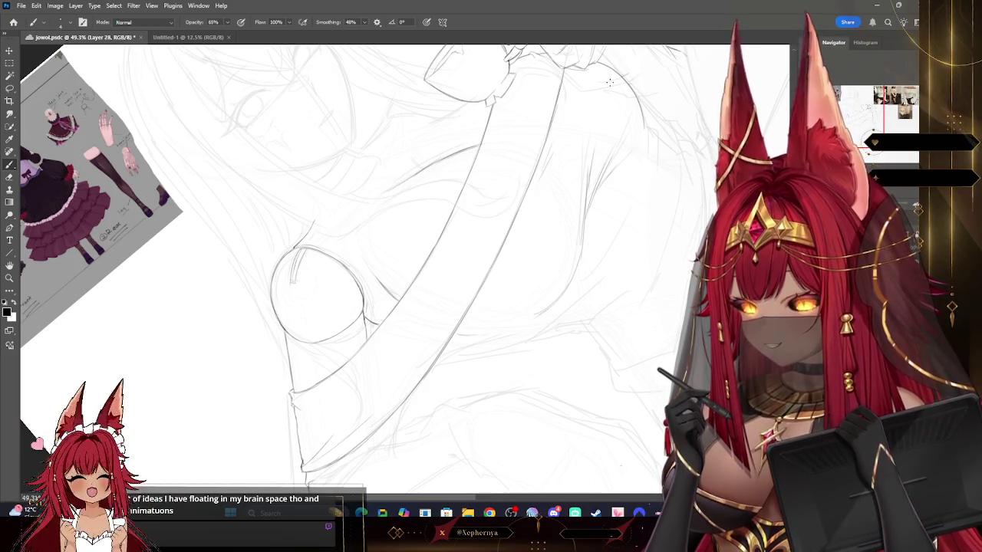
left_click_drag(609, 82, 610, 82)
left_click_drag(610, 82, 583, 190)
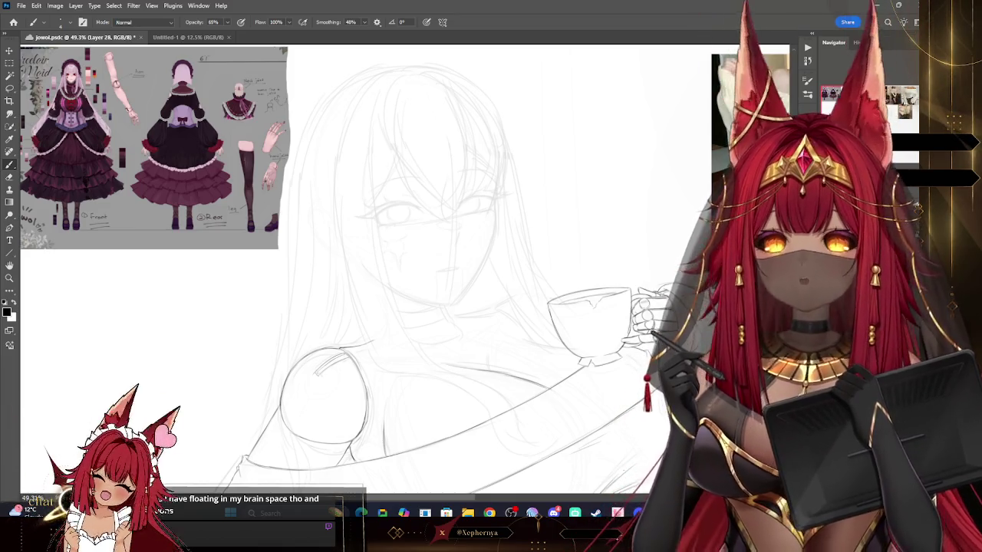
mouse_move(461, 307)
left_mouse_down()
mouse_move(416, 260)
mouse_move(374, 163)
mouse_move(352, 154)
mouse_move(371, 148)
mouse_move(343, 125)
mouse_move(385, 92)
mouse_move(390, 103)
left_mouse_up()
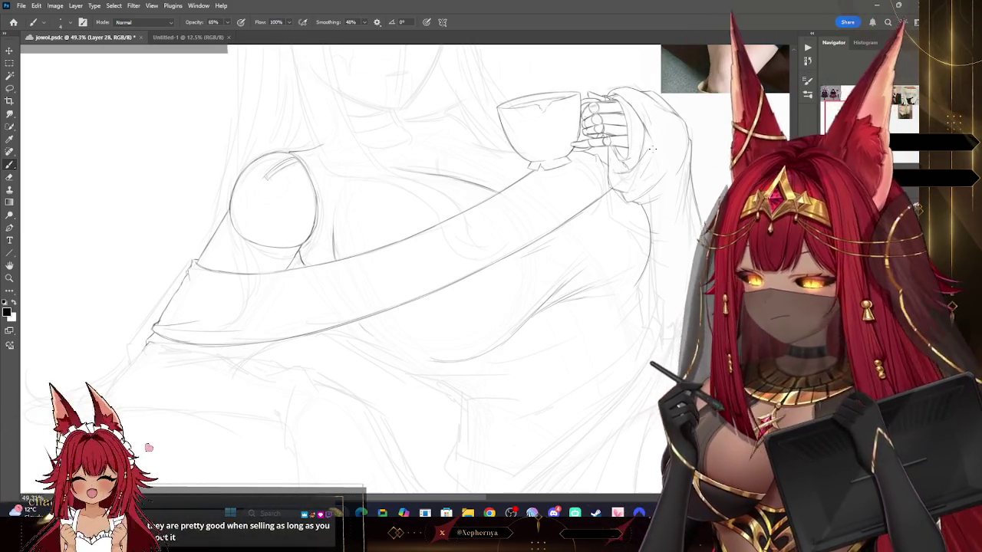
mouse_move(384, 231)
left_mouse_down()
mouse_move(435, 426)
mouse_move(409, 426)
left_mouse_up()
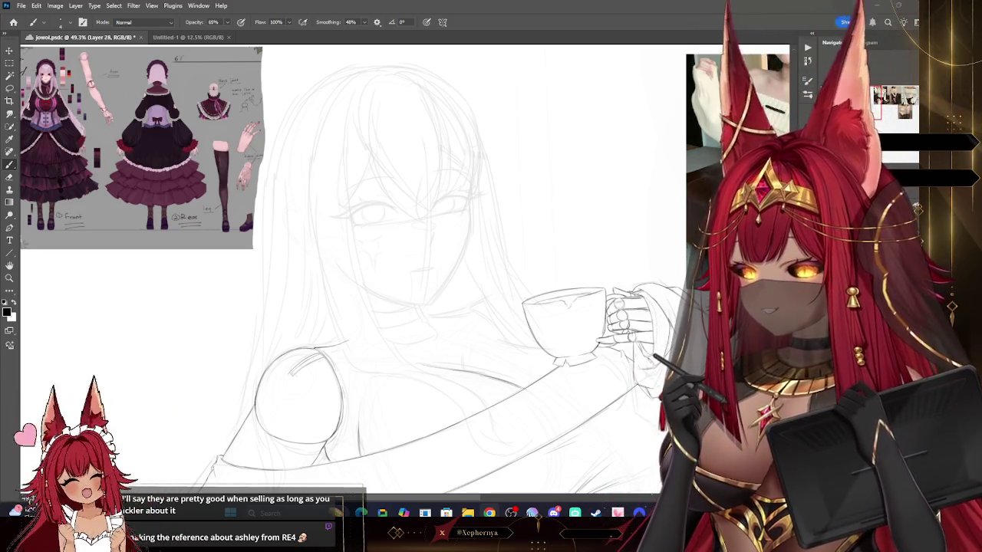
left_click(36, 6)
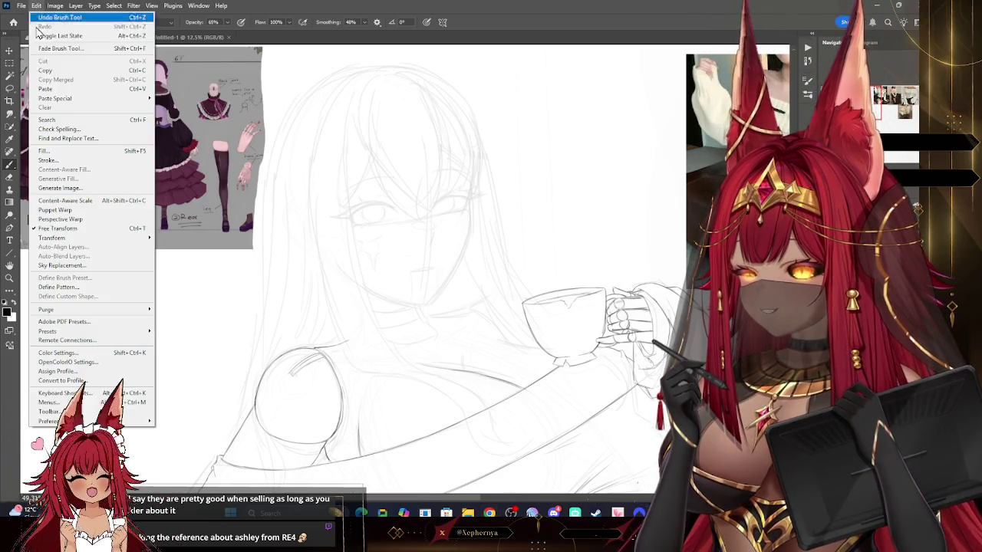
Paste the character reference image and place it at the top right of the canvas.
left_click(57, 90)
mouse_move(353, 241)
left_mouse_down()
mouse_move(435, 225)
mouse_move(557, 127)
mouse_move(562, 110)
left_mouse_up()
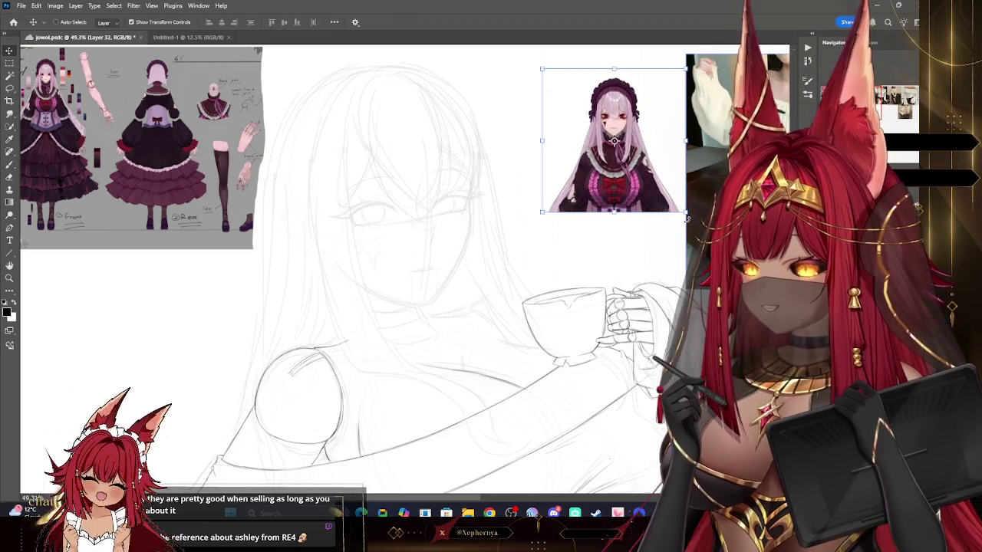
left_click(686, 216)
mouse_move(685, 213)
left_mouse_down()
mouse_move(654, 198)
mouse_move(678, 214)
left_mouse_up()
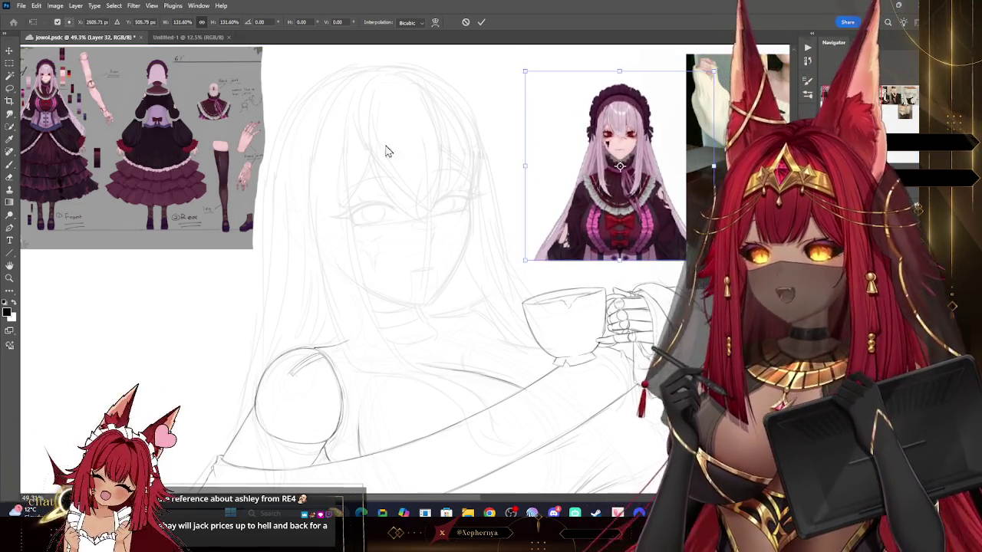
key("Return")
Zoom out to the whole canvas, then zoom in on the face and new reference.
key("z")
left_click_drag(566, 201, 548, 209)
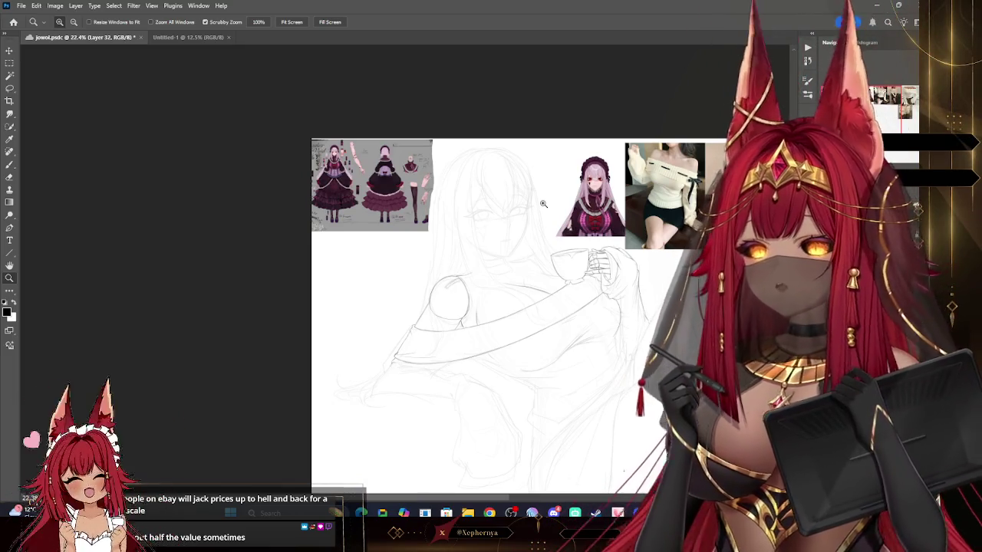
left_click_drag(626, 184, 646, 182)
left_click(647, 183)
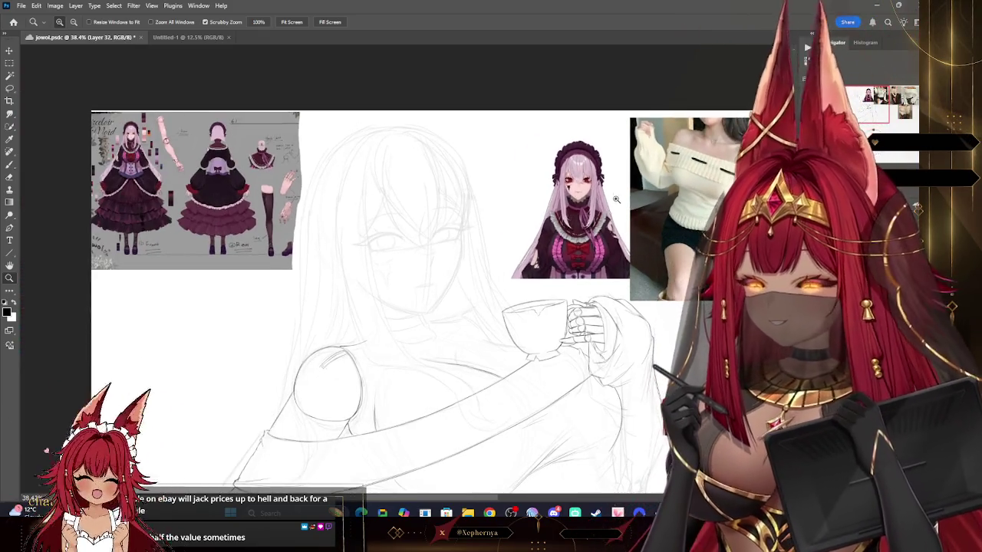
left_click_drag(615, 174, 620, 223)
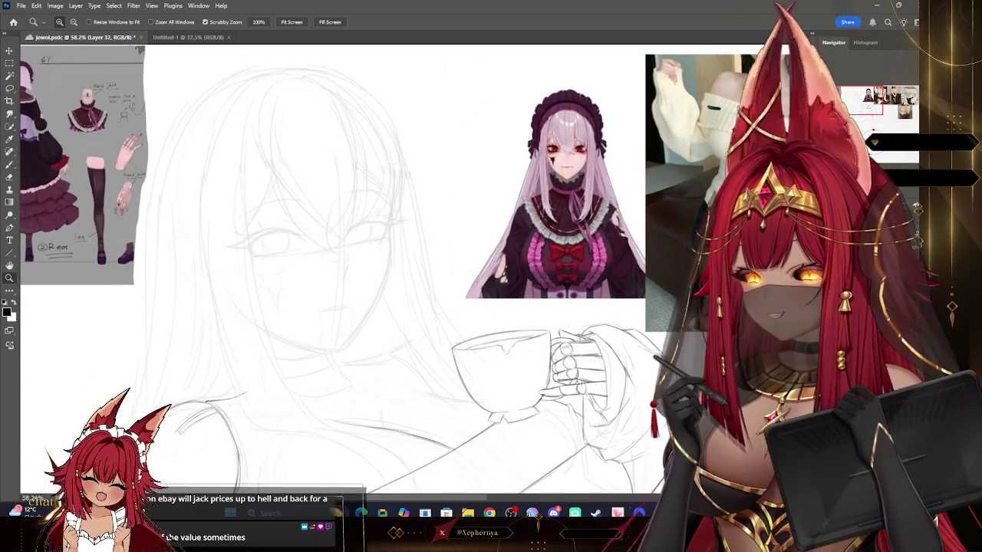
Pan until the lap folds beneath the teacup arm are centred in the view.
left_click_drag(576, 307, 620, 204)
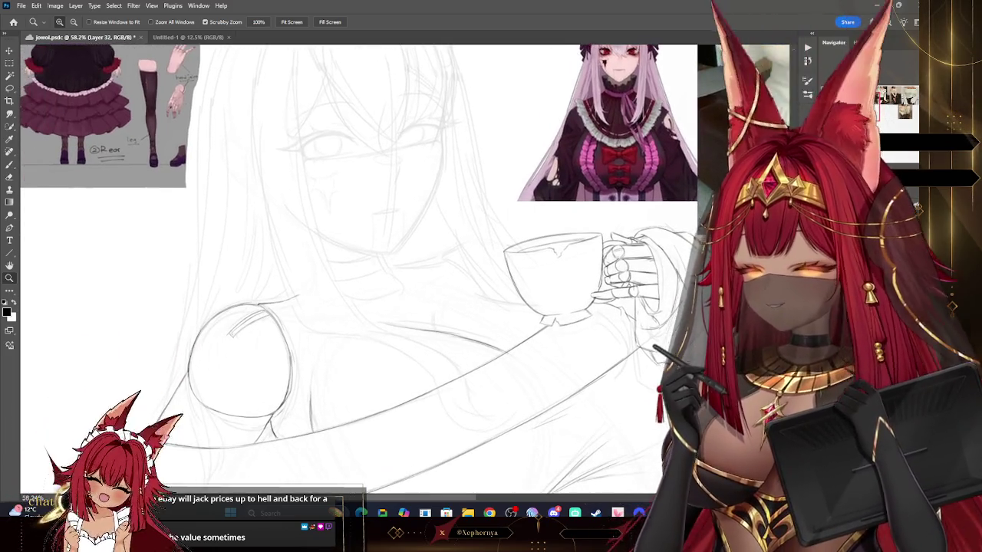
left_click_drag(491, 276, 395, 215)
left_click_drag(394, 307, 459, 198)
mouse_move(459, 307)
left_mouse_down()
mouse_move(503, 209)
mouse_move(535, 251)
left_mouse_up()
left_click_drag(386, 341, 313, 311)
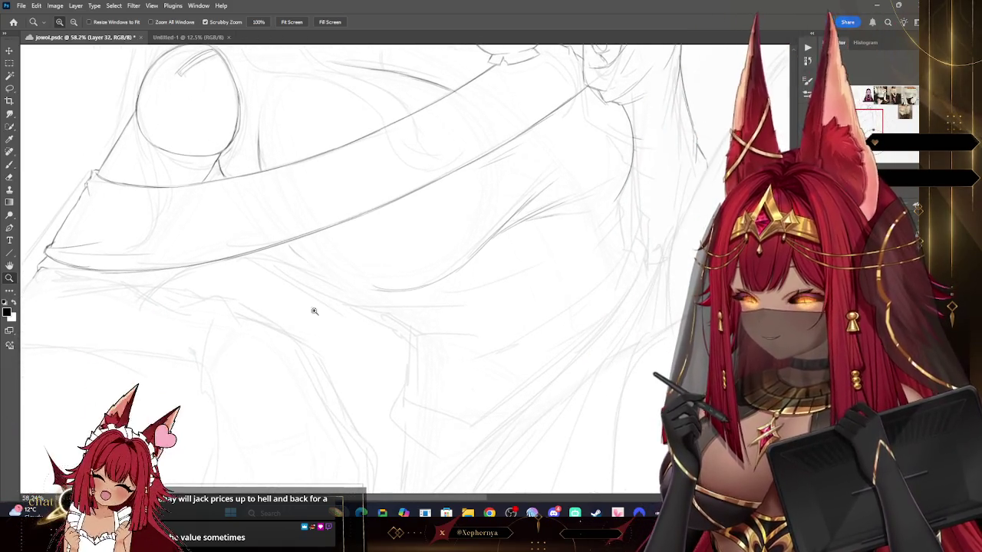
left_click(12, 163)
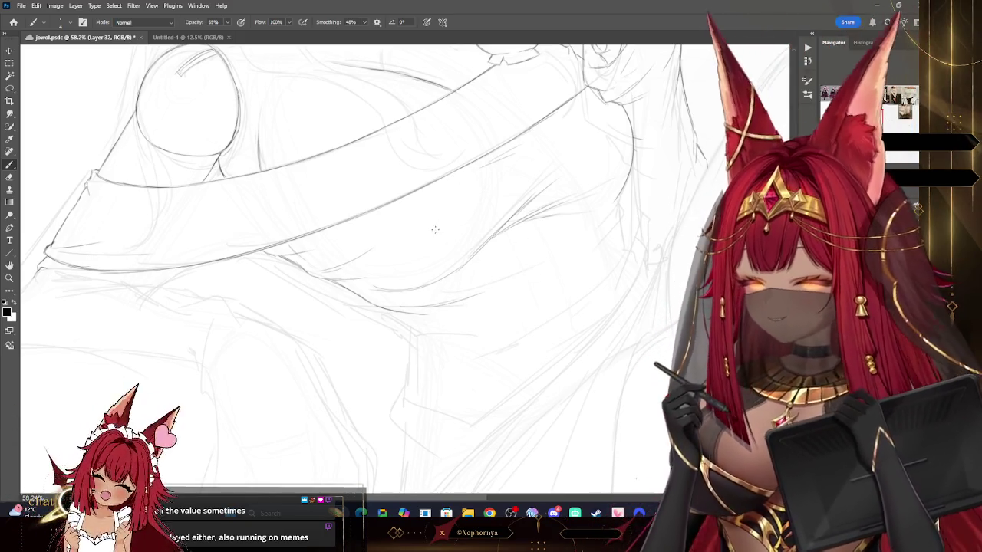
Draw curved fold lines beneath the sweeping lap band, undoing two strokes that didn't work.
key("ctrl+z")
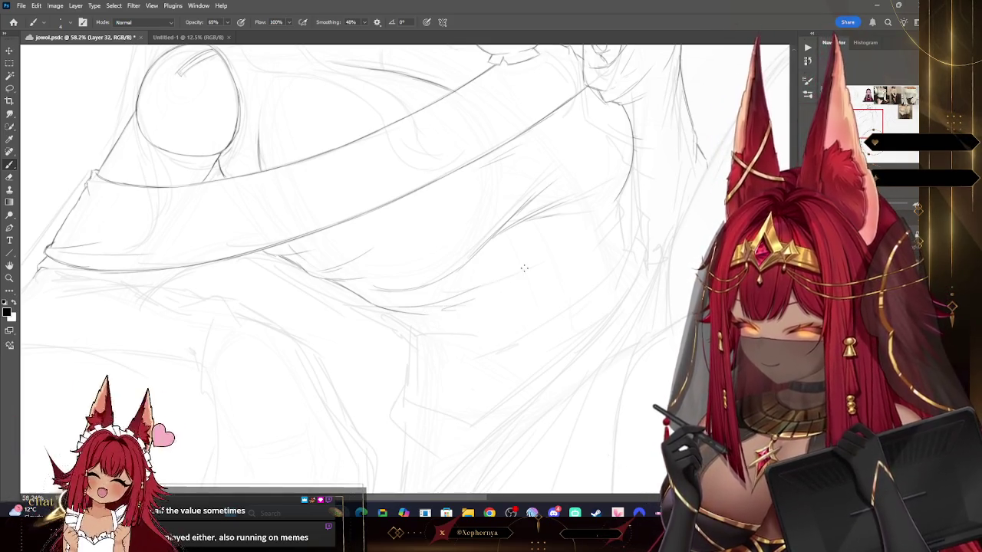
key("ctrl+z")
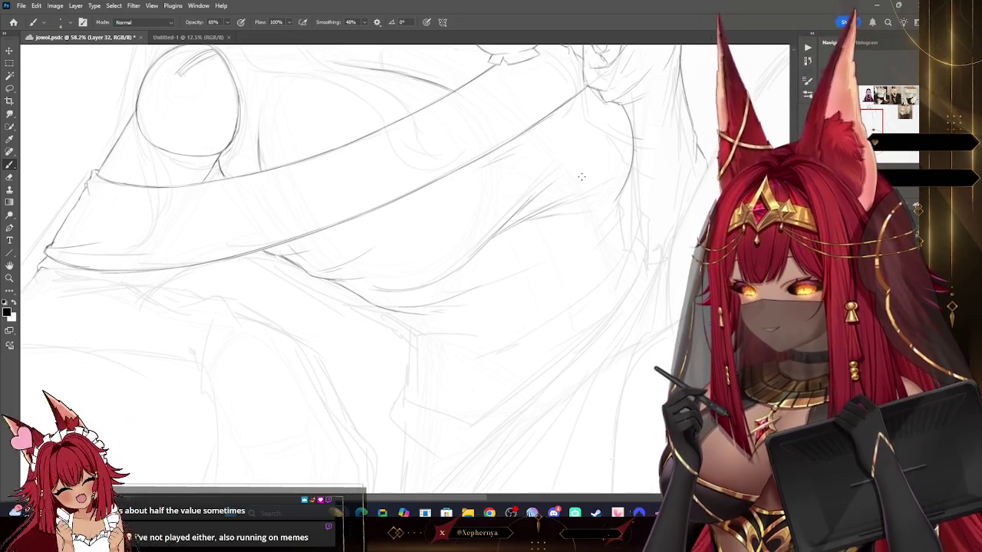
left_click_drag(463, 250, 440, 278)
scroll(595, 201, "down", 2)
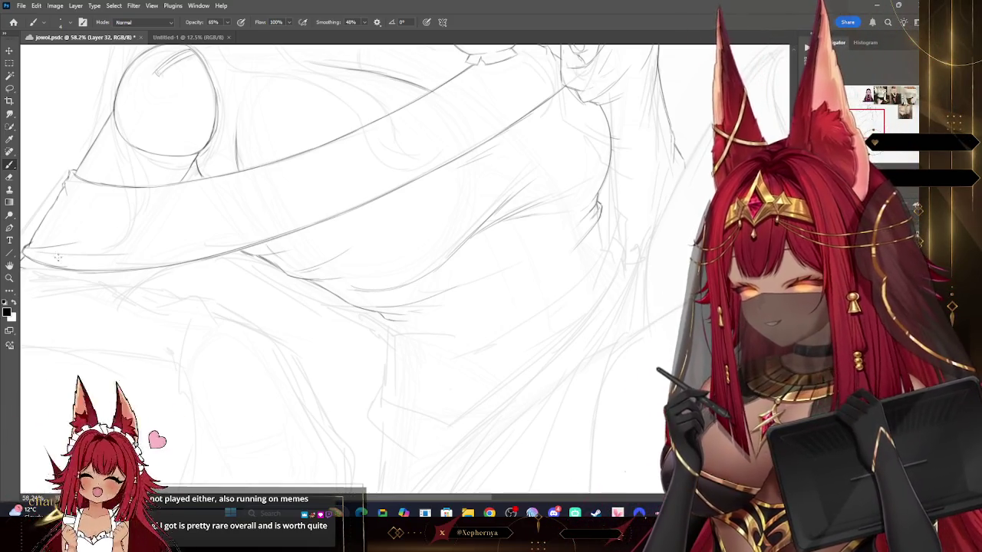
key("z")
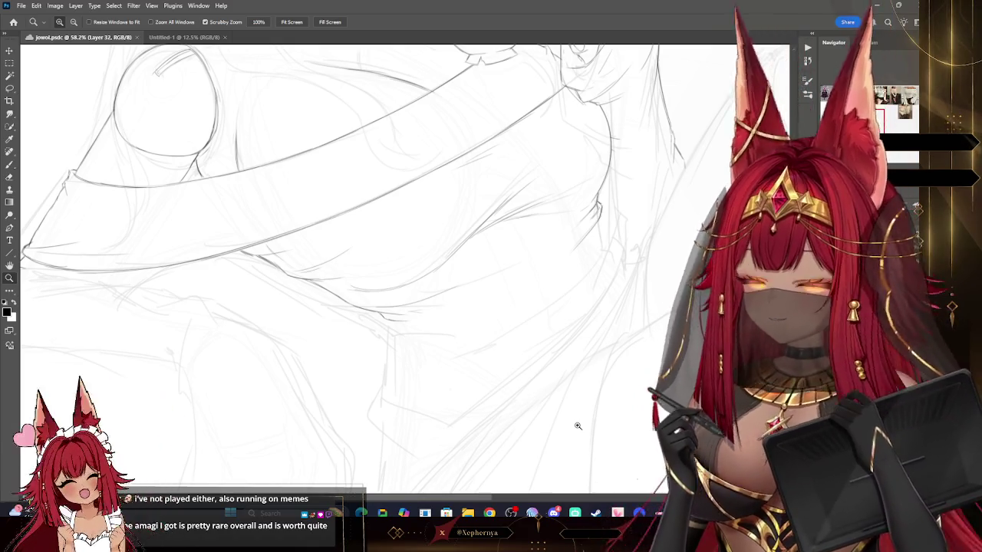
scroll(559, 286, "down", 1)
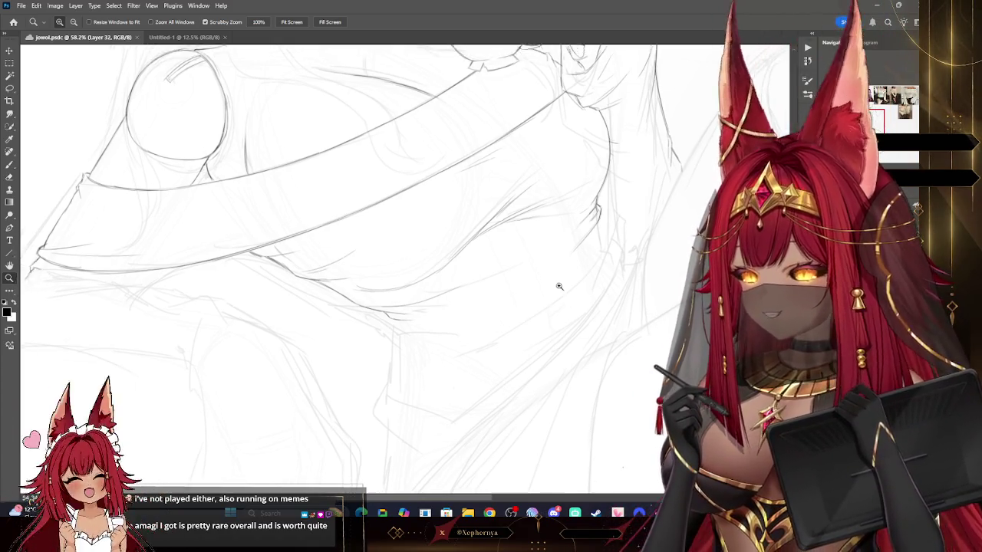
Review the whole sketch, then draw lap fold lines converging into a pointed notch mid-lap.
scroll(599, 280, "down", 3)
scroll(641, 292, "down", 3)
scroll(614, 318, "up", 2)
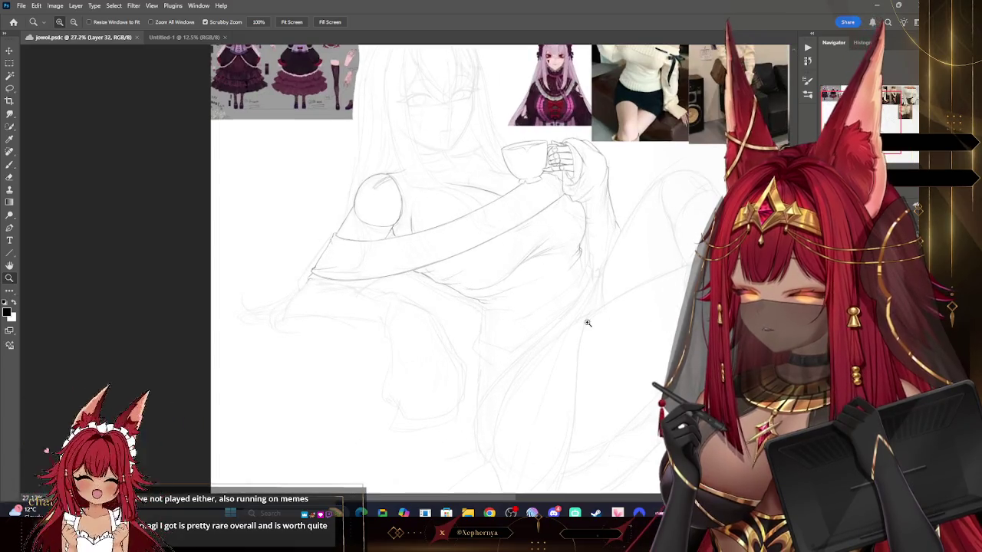
scroll(588, 323, "up", 3)
scroll(596, 331, "up", 2)
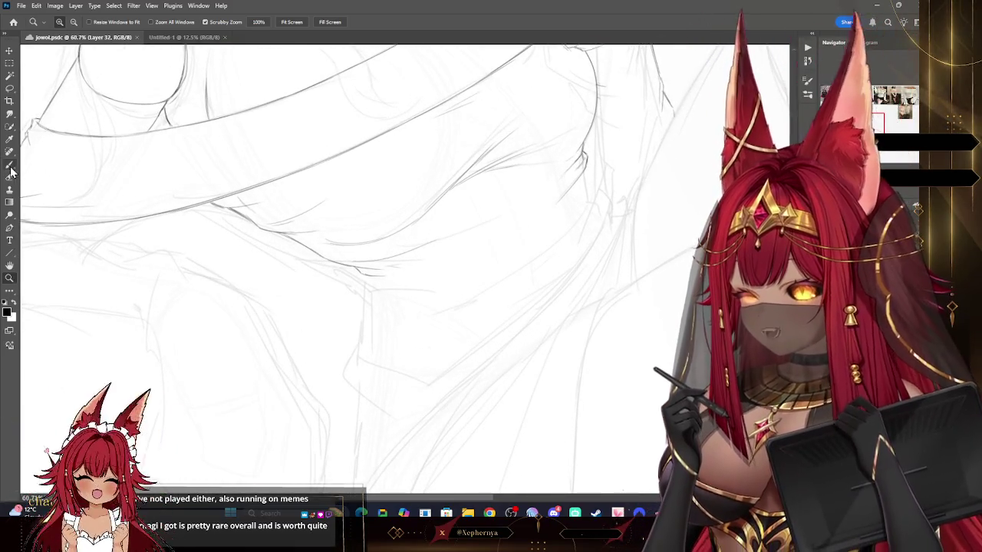
left_click(10, 166)
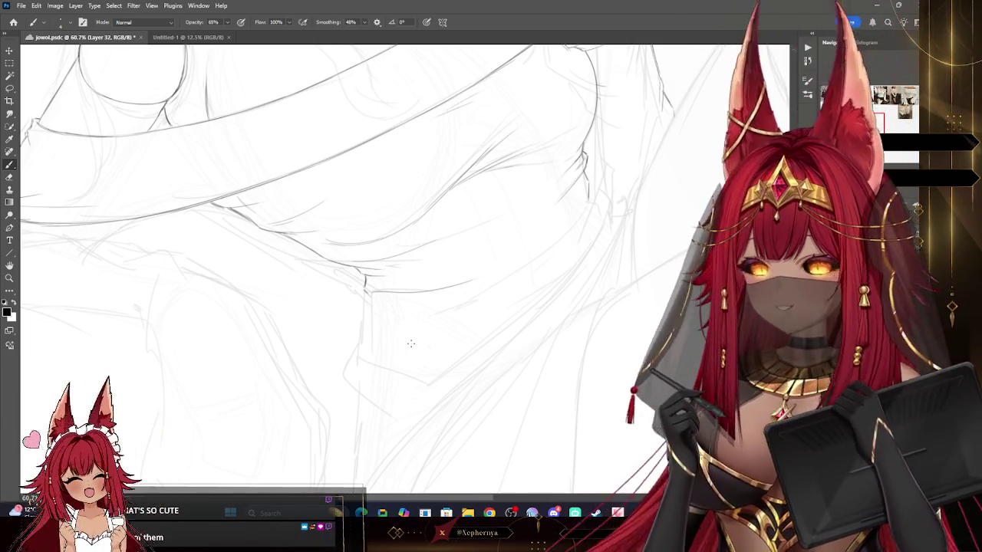
left_click(9, 277)
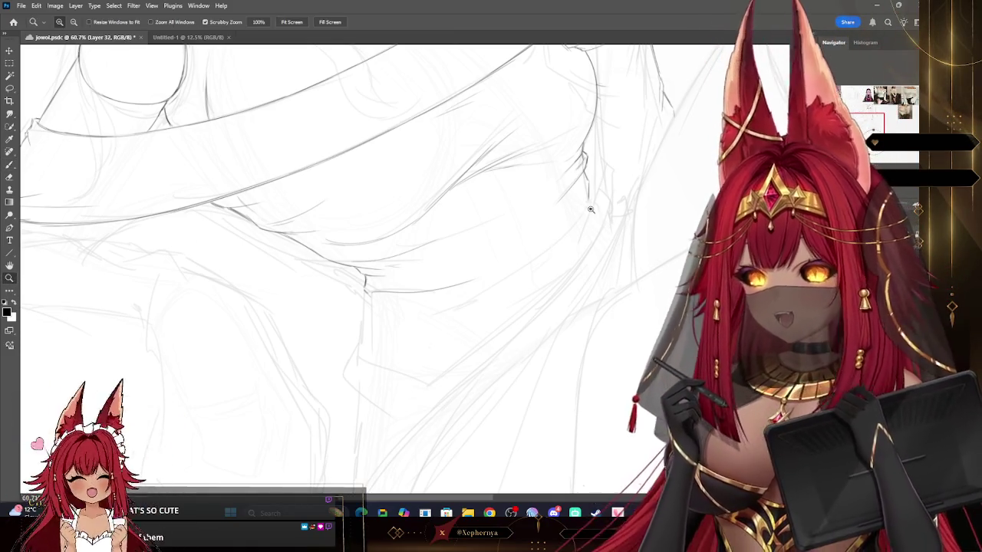
mouse_move(588, 207)
left_mouse_down()
mouse_move(552, 206)
mouse_move(572, 175)
mouse_move(591, 169)
left_mouse_up()
left_click(10, 164)
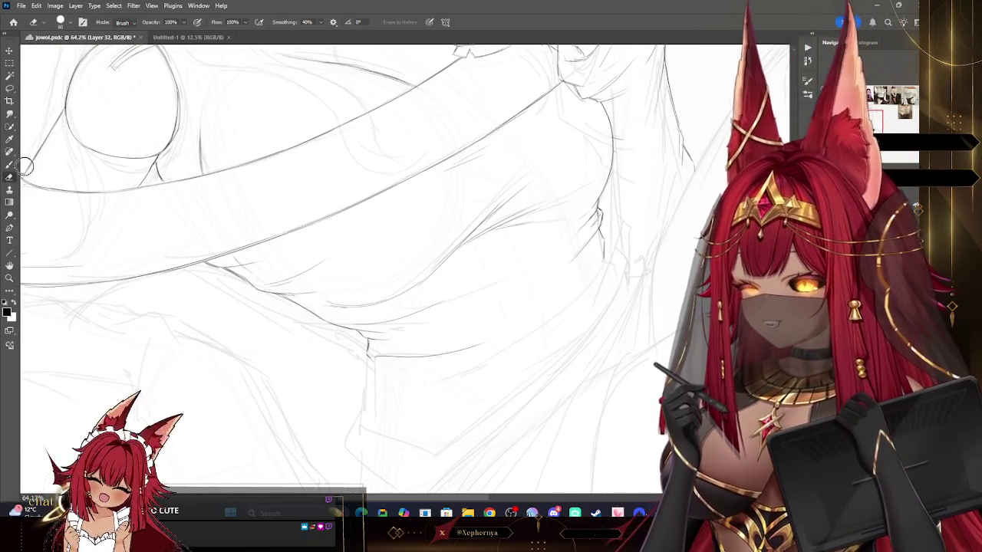
Erase stray lines around the lap folds on Layers 28 and 32 with an eraser sized 100–175.
left_click(61, 22)
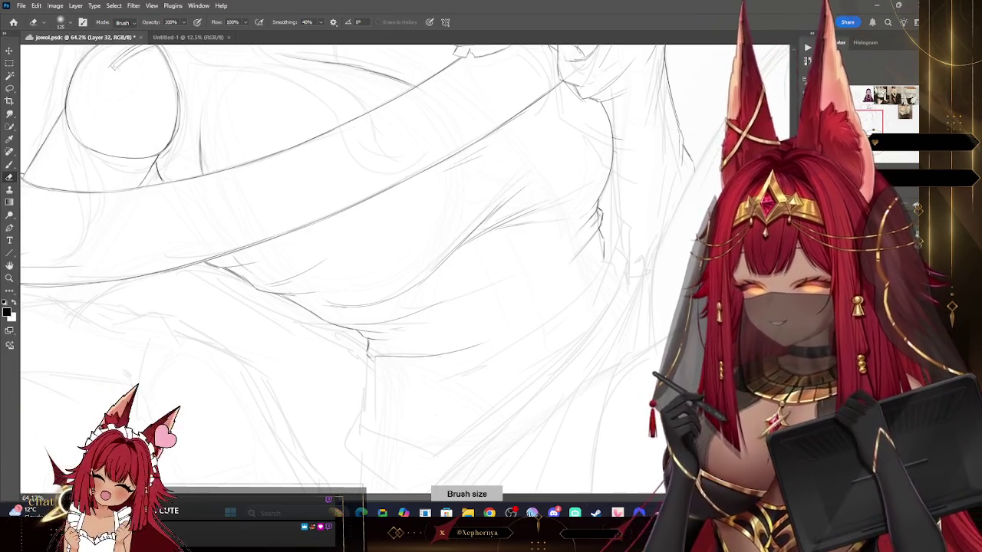
key("alt+bracketleft")
key("alt+bracketleft")
key("alt+bracketleft")
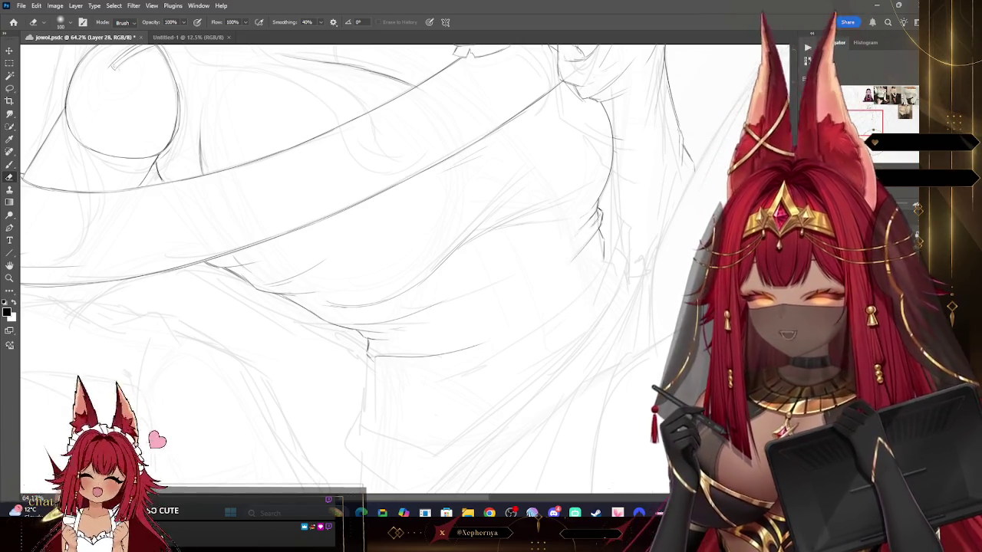
key("alt+bracketright")
key("alt+bracketright")
key("alt+bracketright")
key("bracketright")
key("bracketright")
key("bracketright")
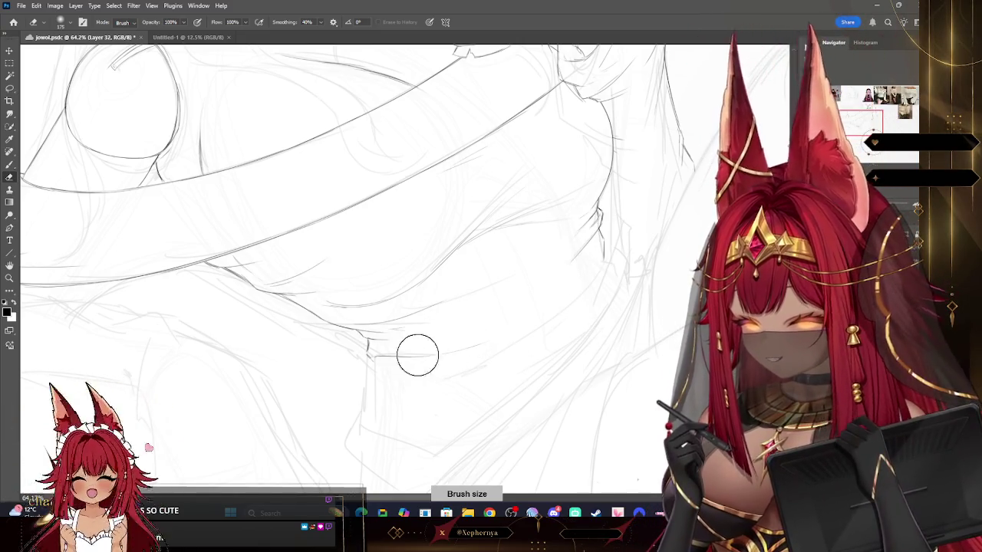
key("bracketleft")
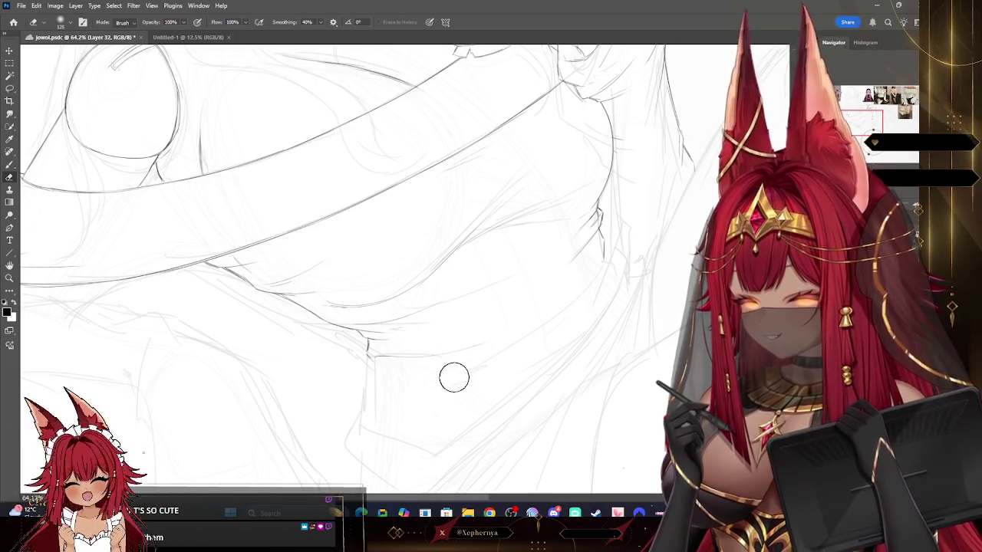
left_click_drag(307, 230, 430, 326)
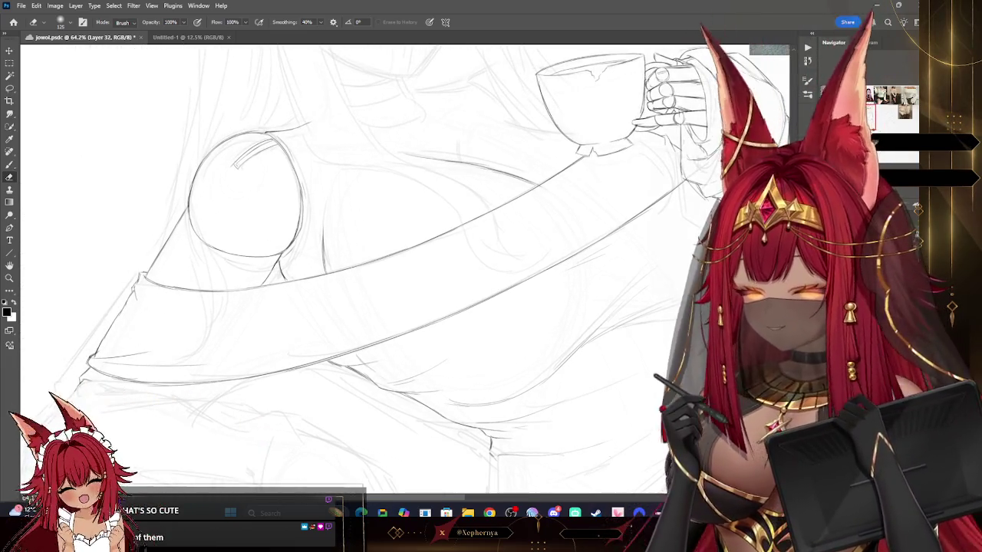
key("alt+bracketleft")
key("alt+bracketleft")
key("alt+bracketleft")
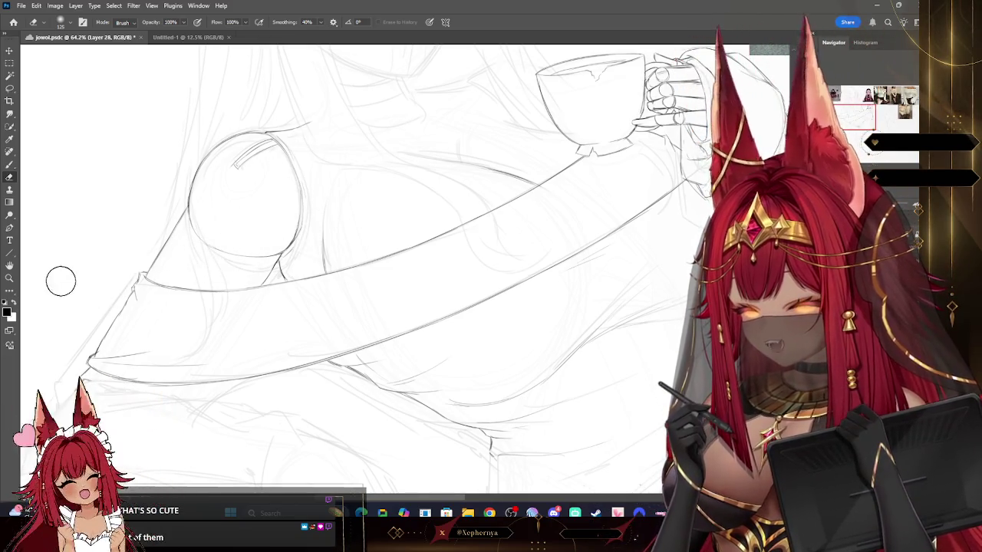
left_click(10, 280)
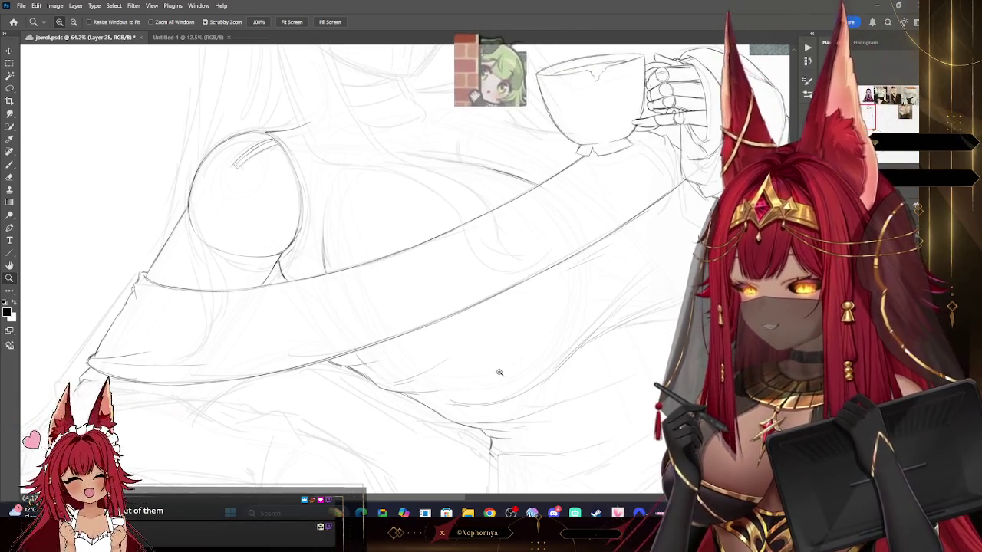
Zoom out to 38.4% to review the sketch, then zoom to about 87% on the lap above the knee.
scroll(553, 290, "down", 3)
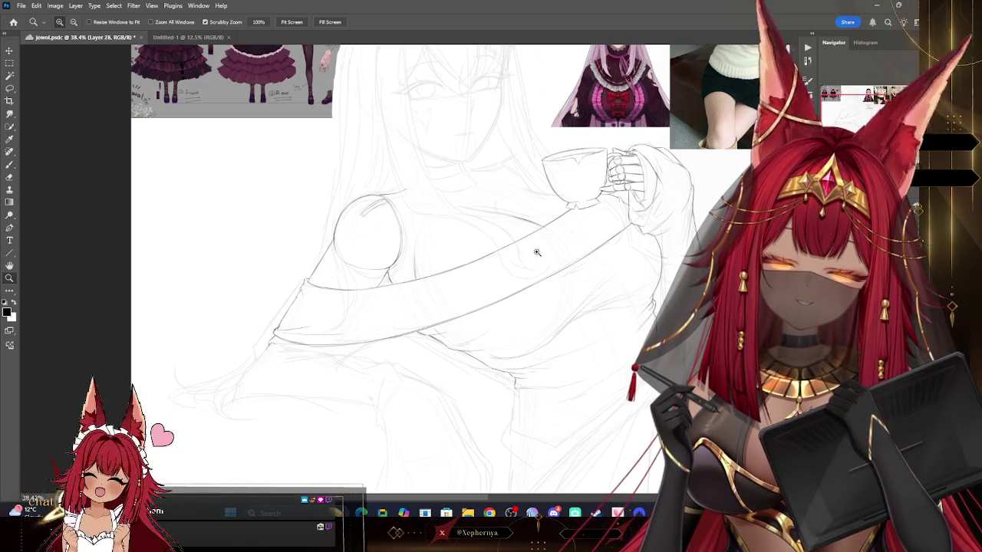
mouse_move(538, 252)
left_mouse_down()
mouse_move(634, 260)
mouse_move(653, 307)
left_mouse_up()
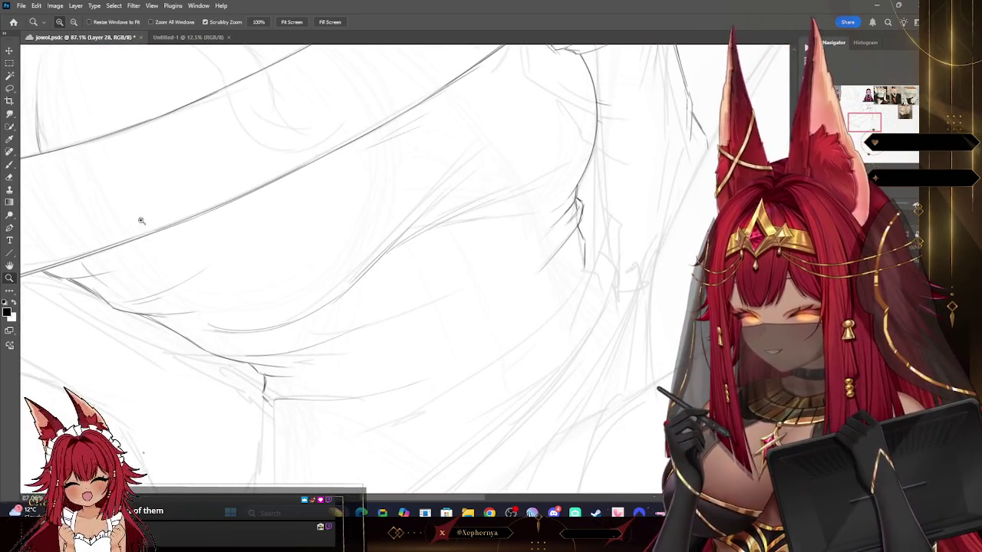
left_click(10, 166)
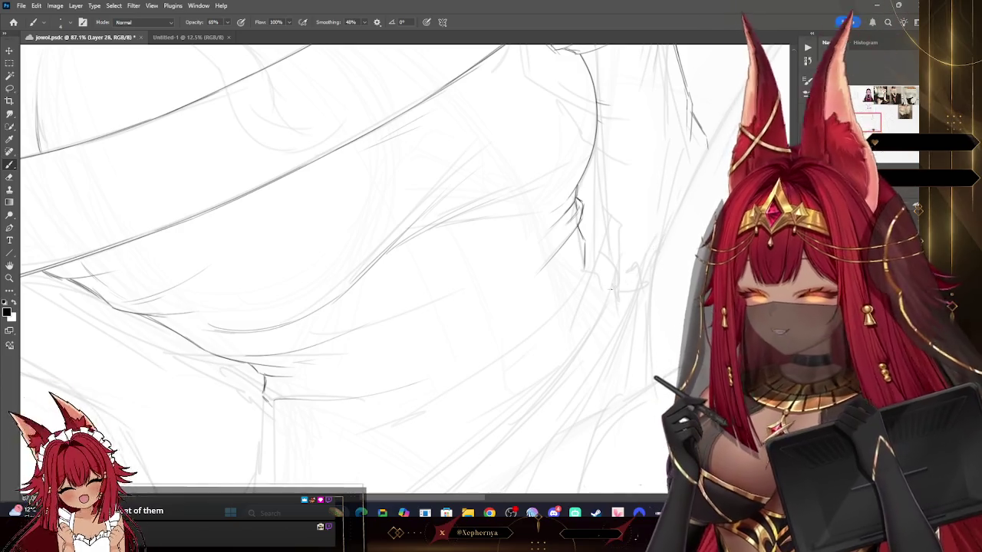
Draw a short stroke joining the lap's right contour, then pan down toward the legs.
left_click_drag(554, 316, 583, 276)
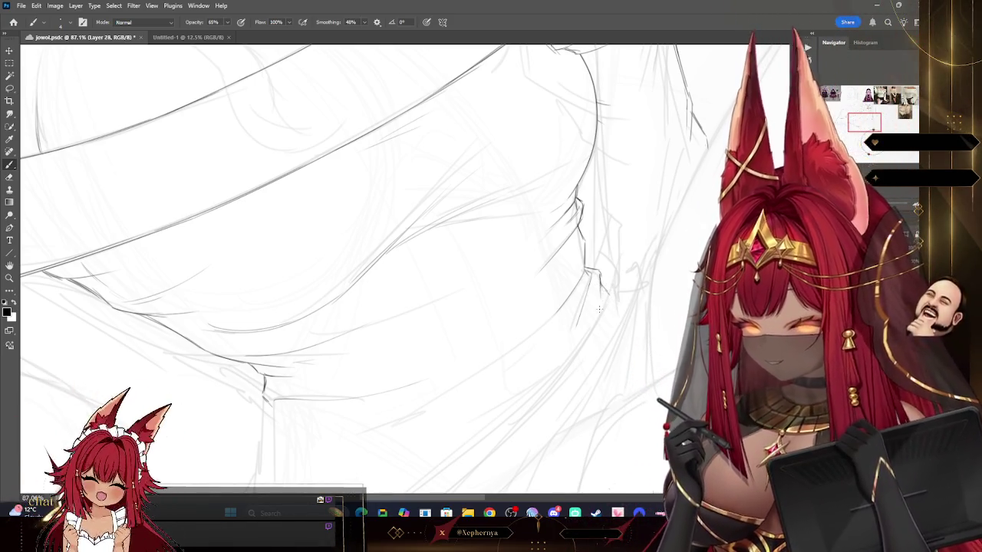
left_click_drag(603, 290, 524, 190)
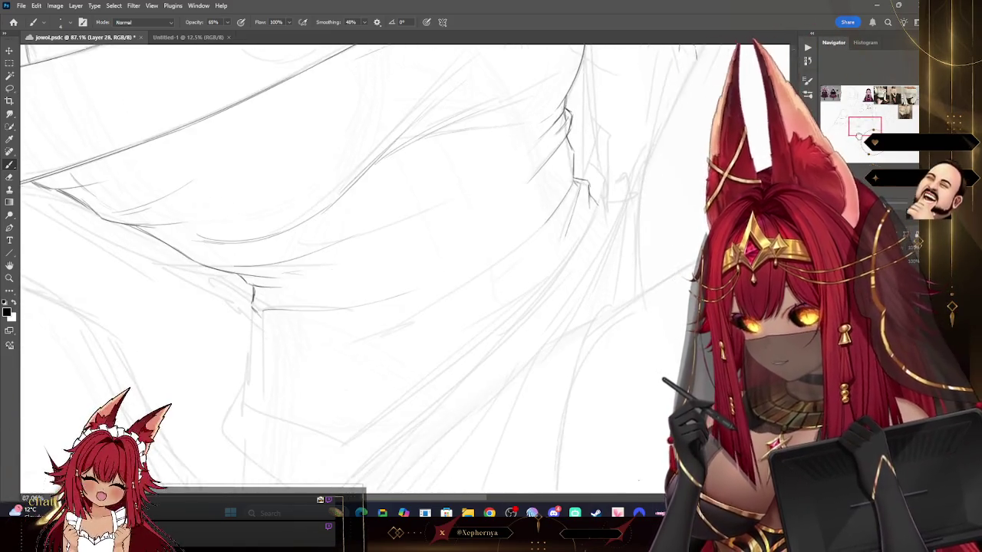
left_click_drag(460, 269, 460, 258)
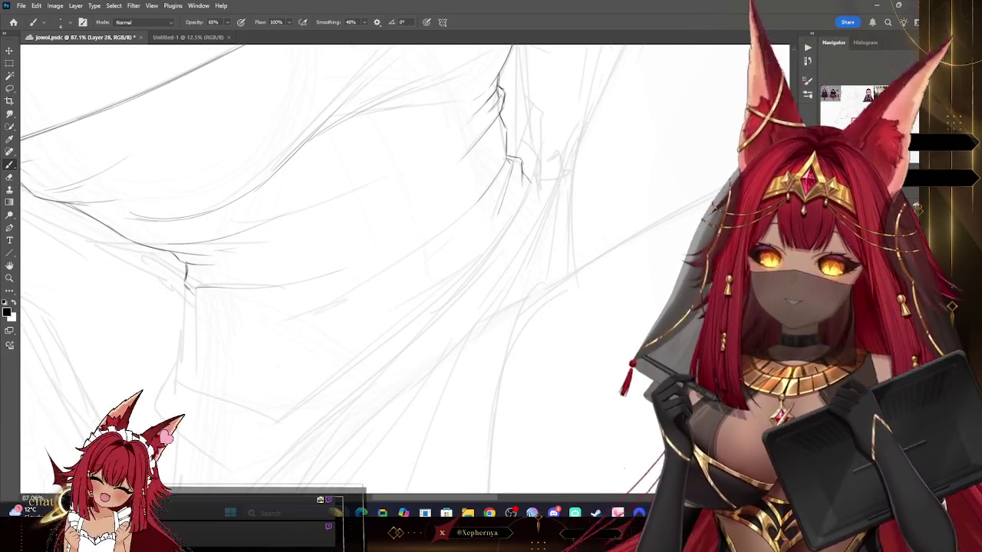
left_click_drag(307, 307, 445, 192)
left_click_drag(460, 268, 460, 260)
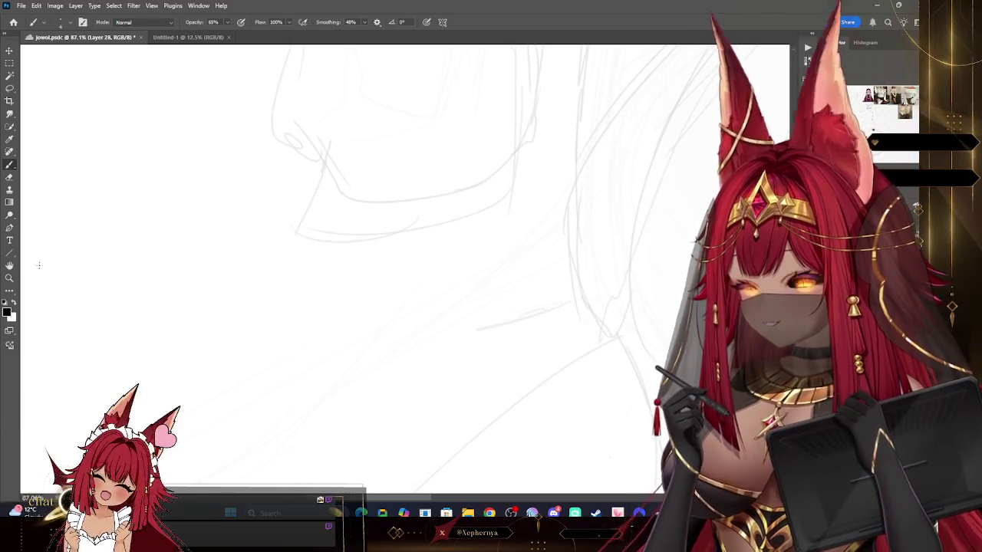
Zoom out, then back in to about 53% on the legs with the Brush tool active.
key("z")
scroll(598, 249, "down", 3)
scroll(598, 249, "up", 1)
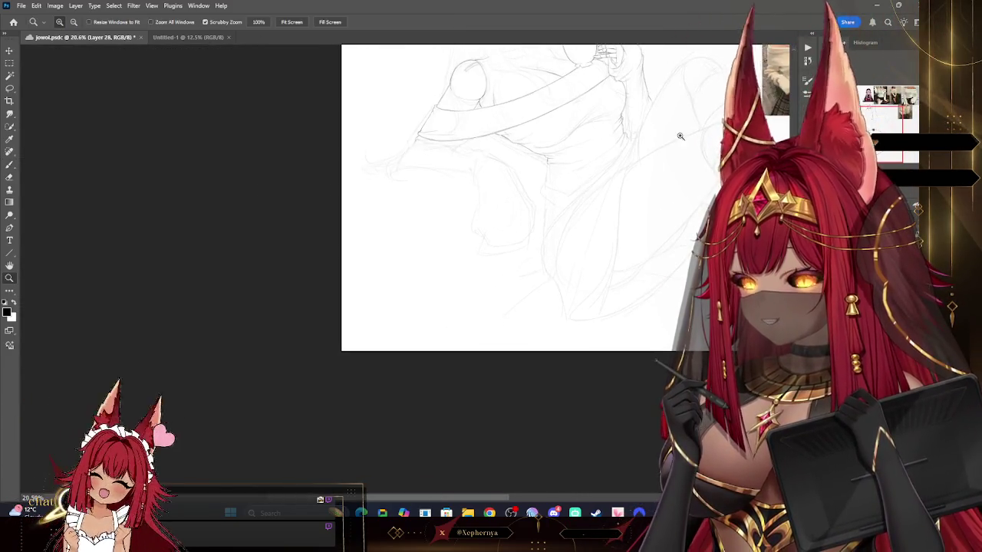
scroll(680, 136, "up", 2)
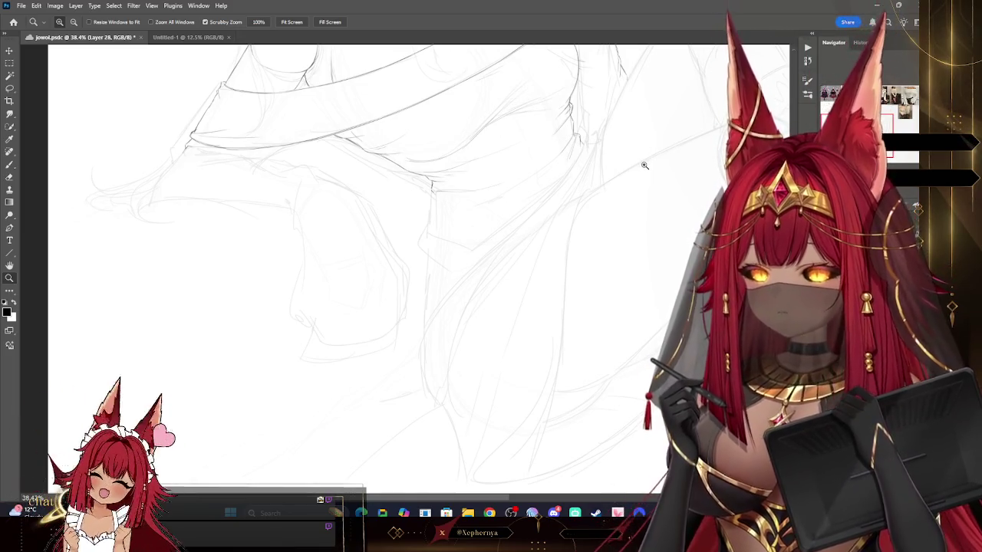
scroll(637, 180, "up", 1)
scroll(639, 186, "up", 3)
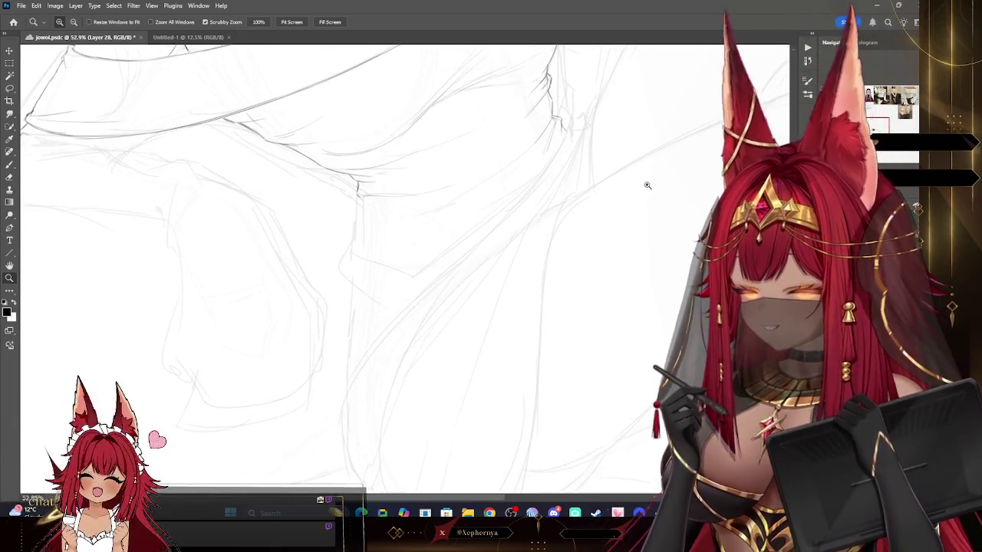
left_click(9, 166)
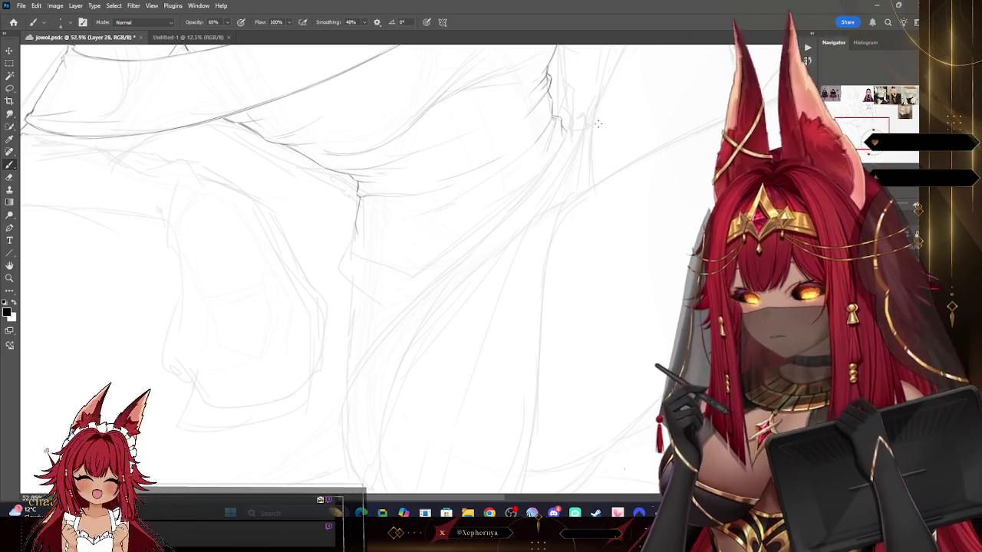
left_click_drag(848, 123, 869, 112)
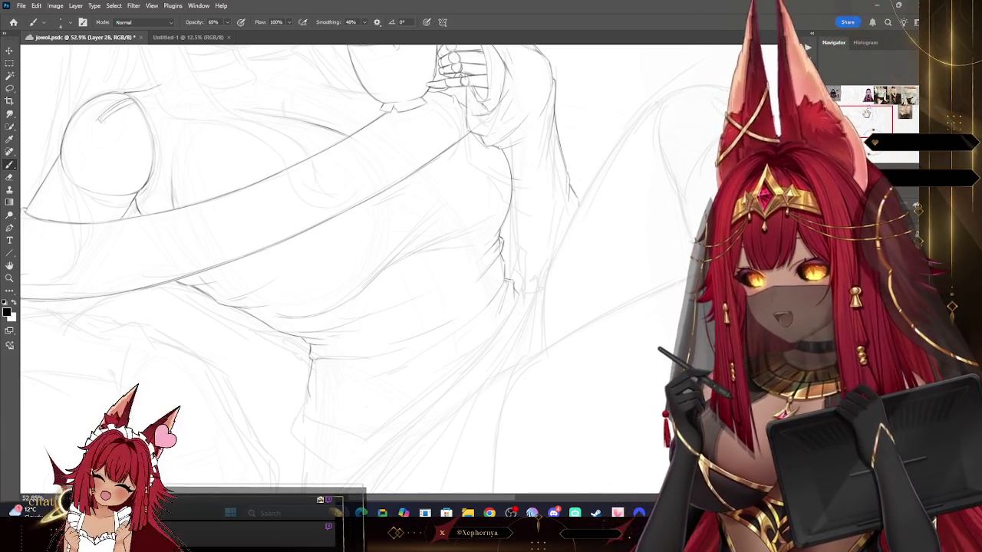
left_click_drag(871, 135, 875, 143)
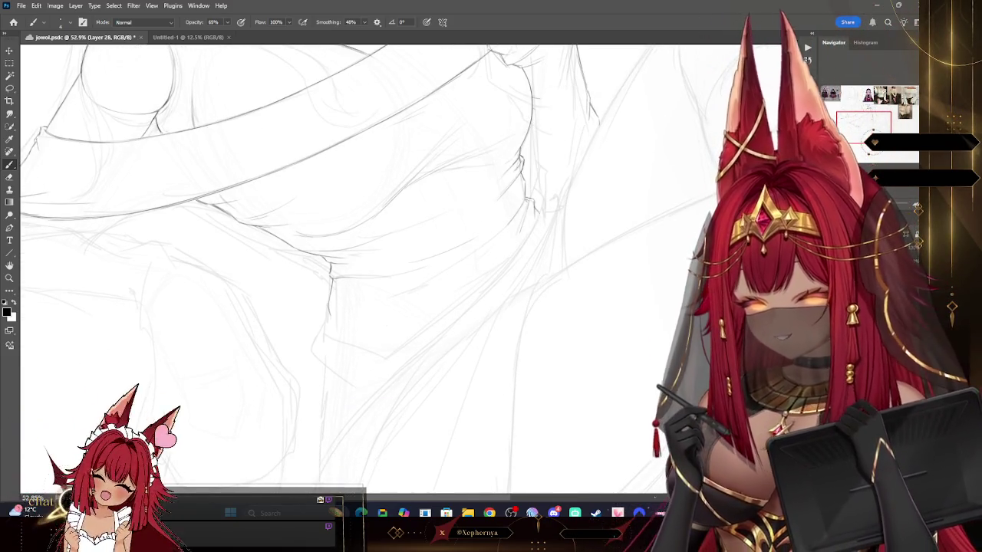
key("ctrl+comma")
key("ctrl+comma")
key("ctrl+comma")
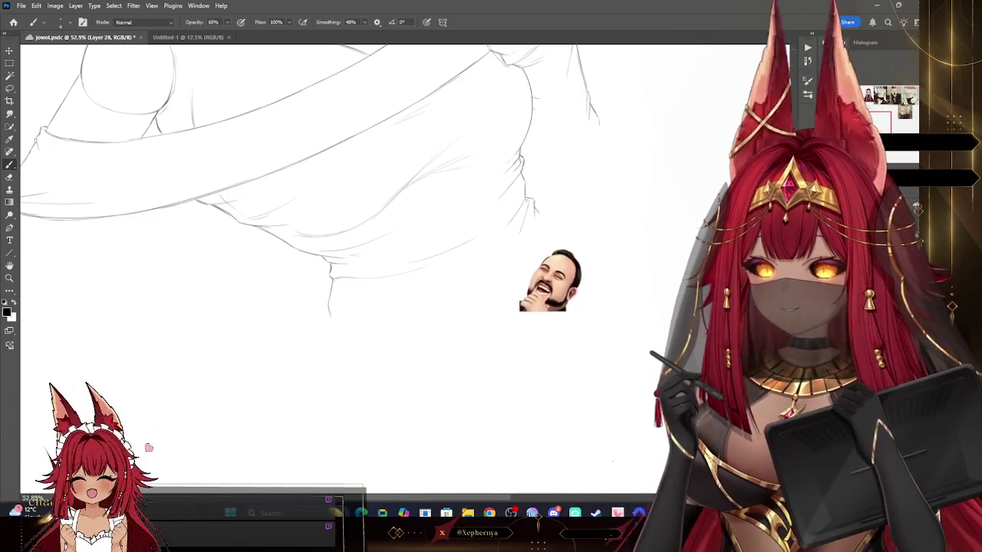
scroll(346, 269, "up", 3)
scroll(345, 268, "down", 1)
scroll(346, 269, "down", 5)
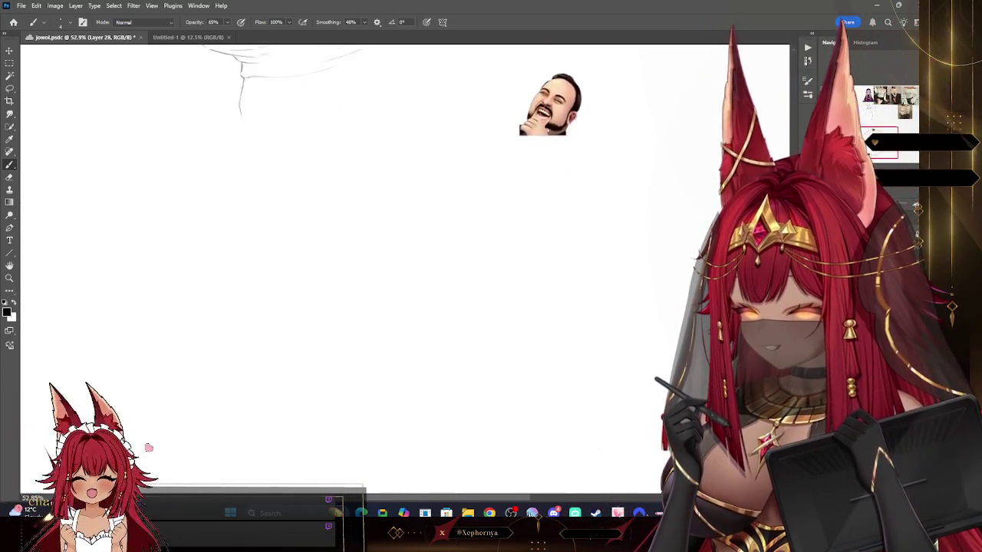
left_click_drag(864, 148, 864, 123)
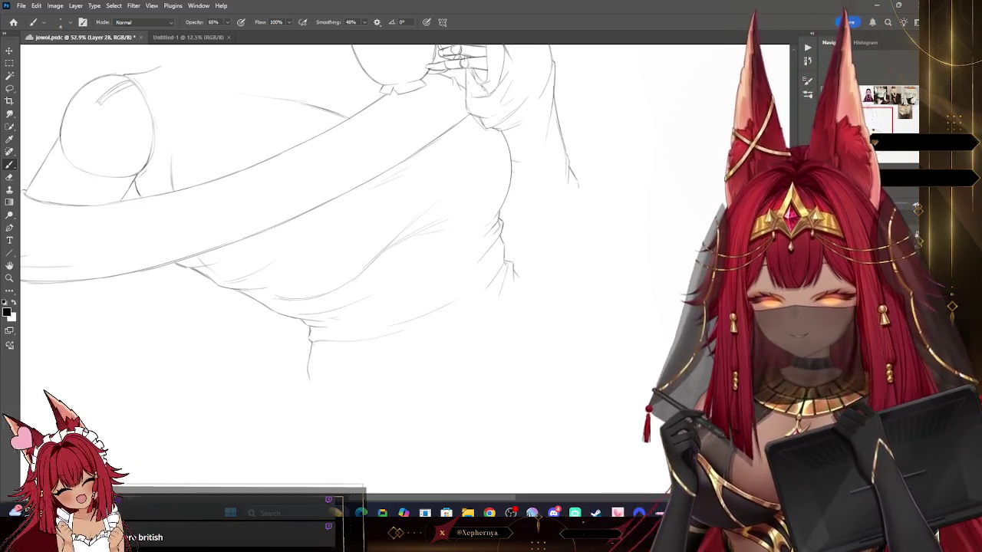
key("ctrl+z")
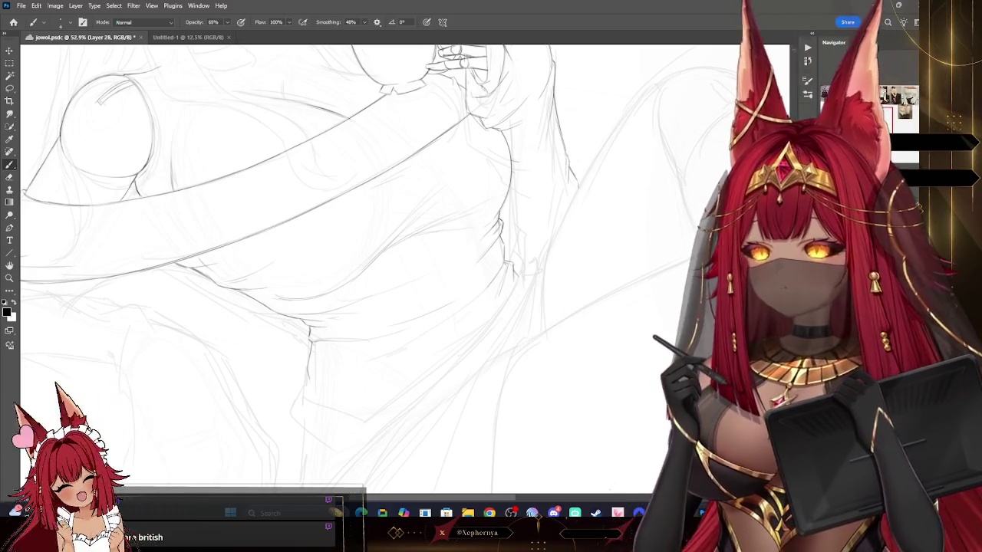
left_click_drag(345, 268, 366, 184)
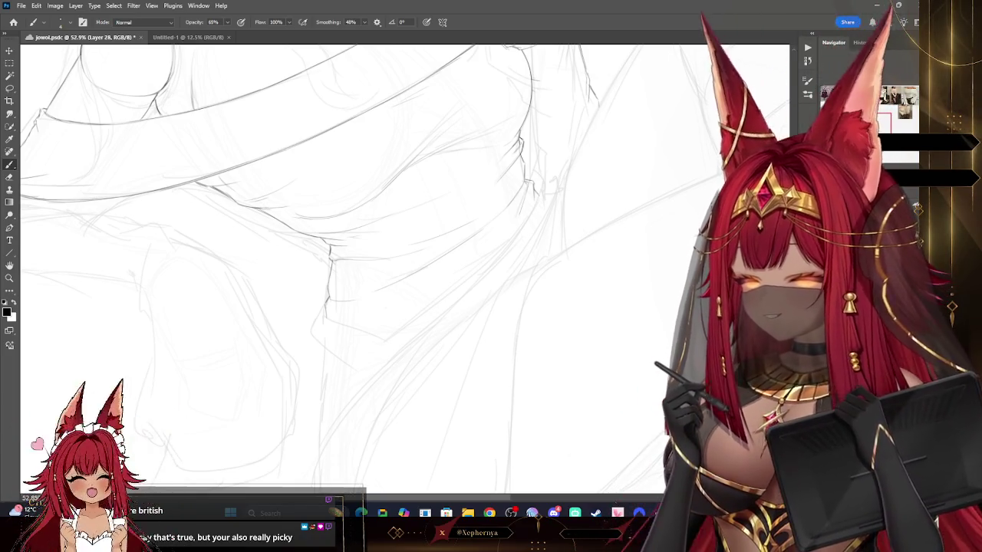
left_click(10, 279)
scroll(356, 178, "down", 5)
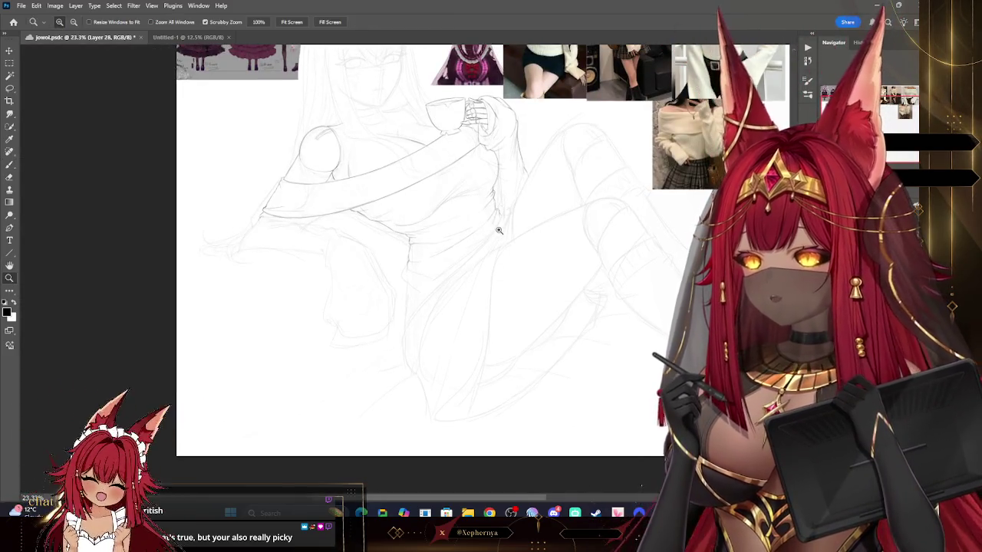
scroll(491, 234, "down", 2)
scroll(500, 100, "up", 8)
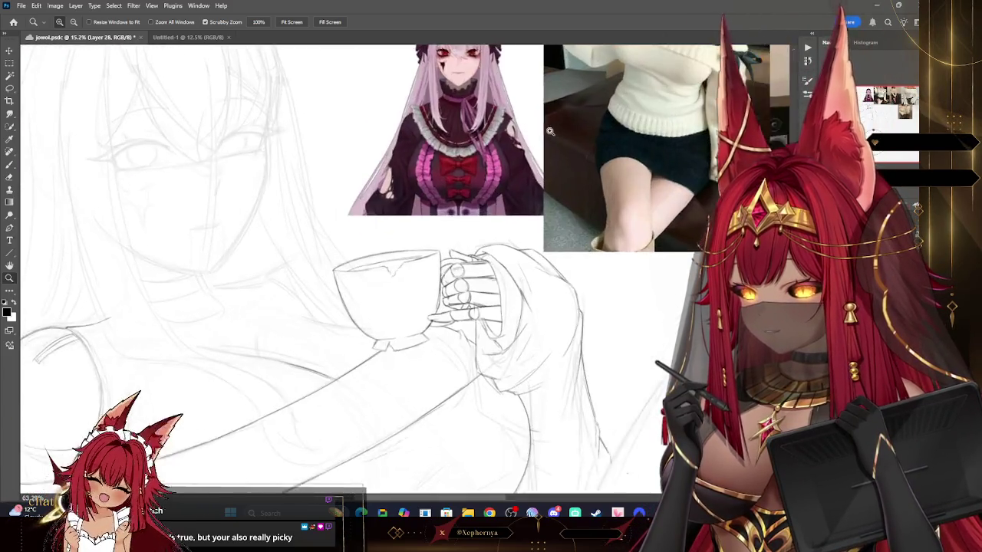
scroll(548, 132, "down", 2)
scroll(528, 135, "down", 1)
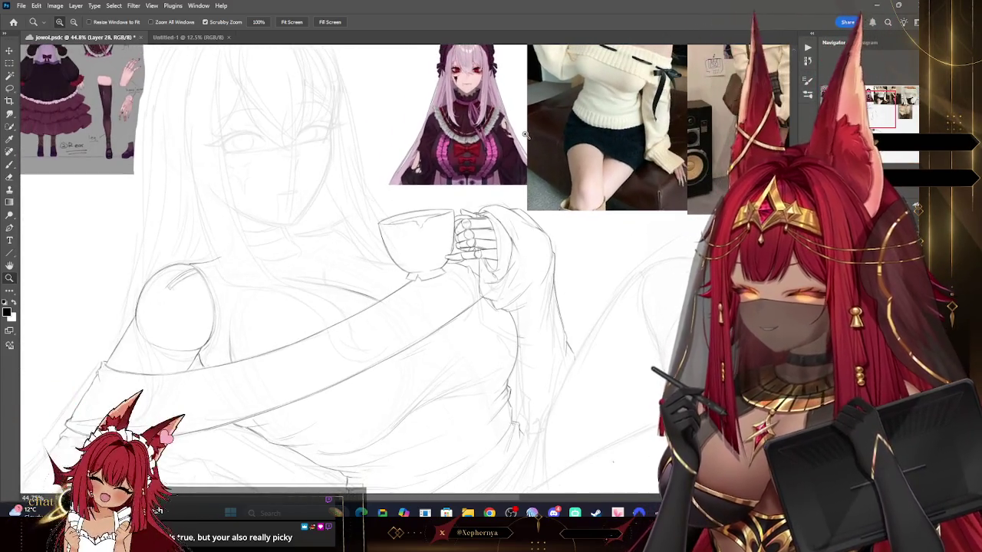
scroll(514, 156, "down", 3)
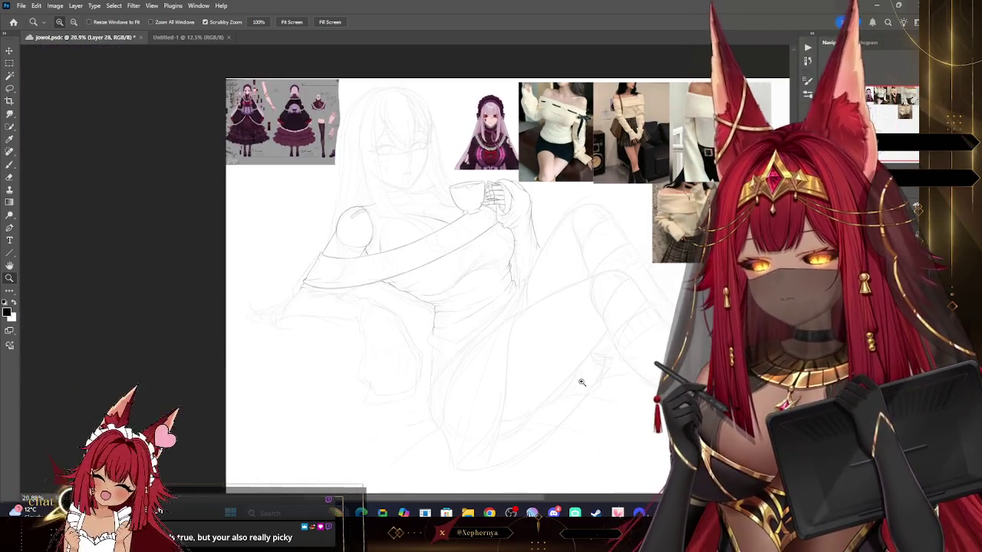
scroll(577, 371, "down", 1)
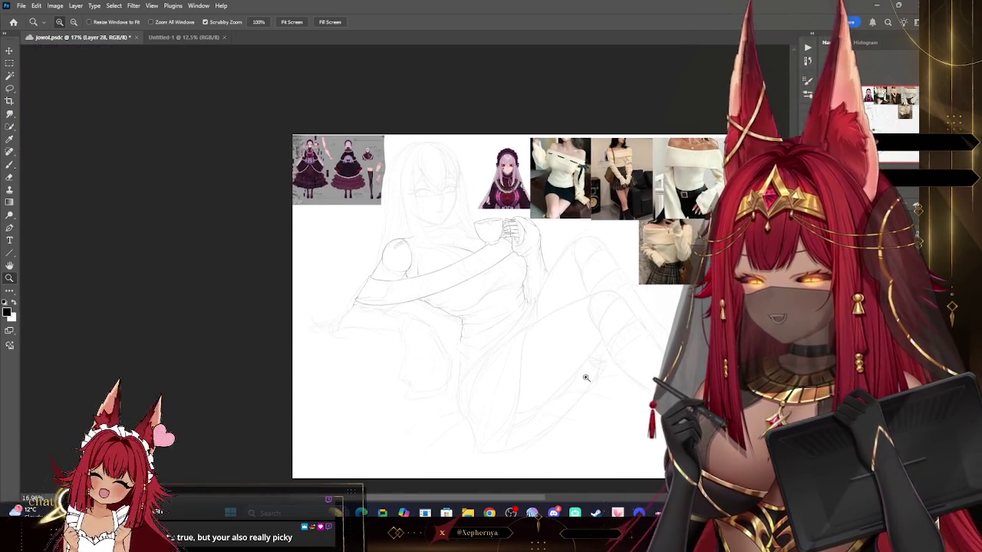
scroll(568, 410, "up", 3)
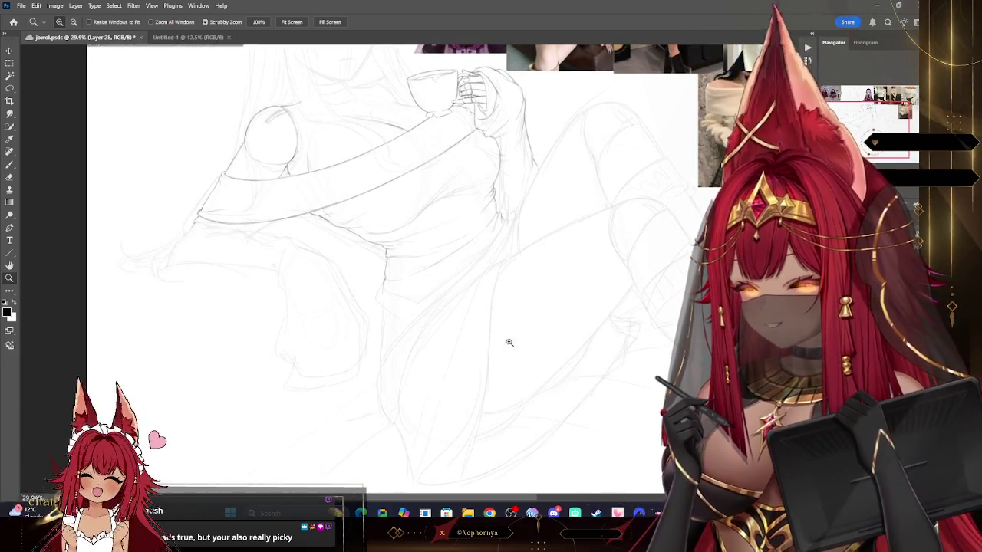
scroll(465, 245, "up", 3)
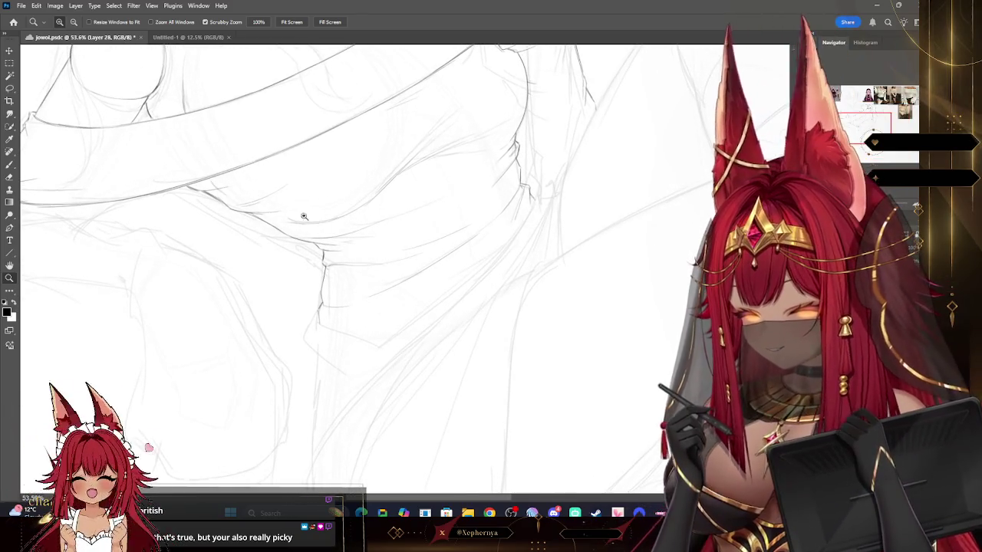
left_click(9, 164)
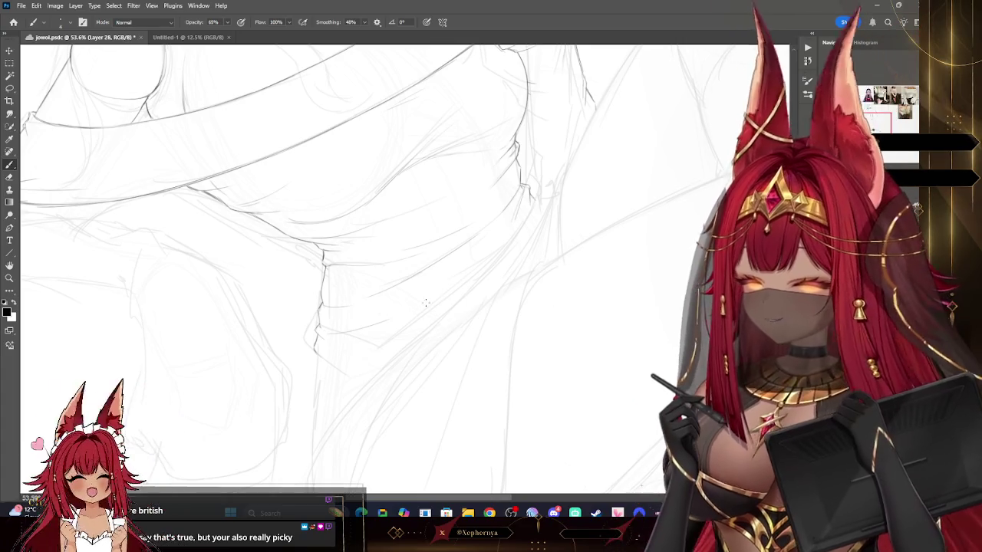
Undo the unwanted lap-fold stroke and shift the view right along the fold.
key("ctrl+z")
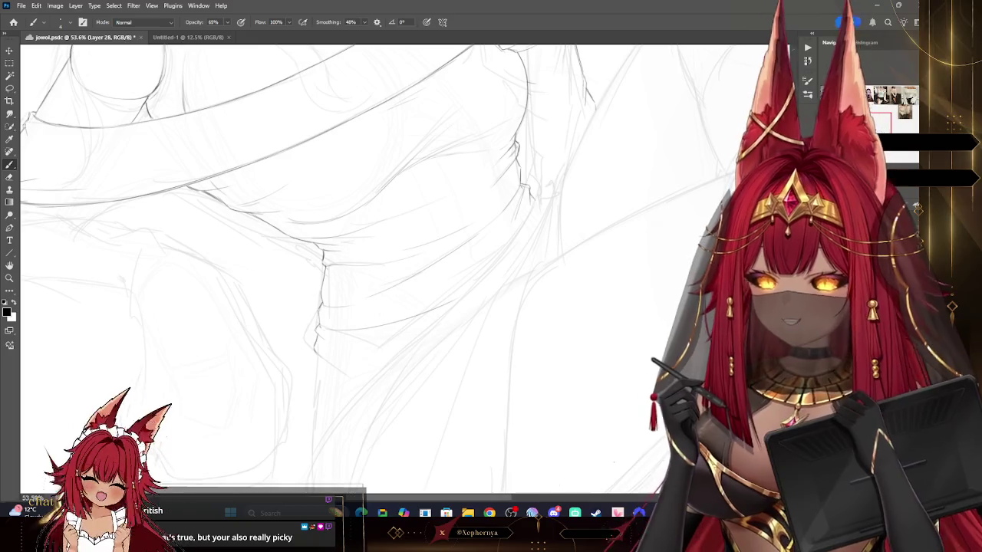
scroll(506, 197, "right", 1)
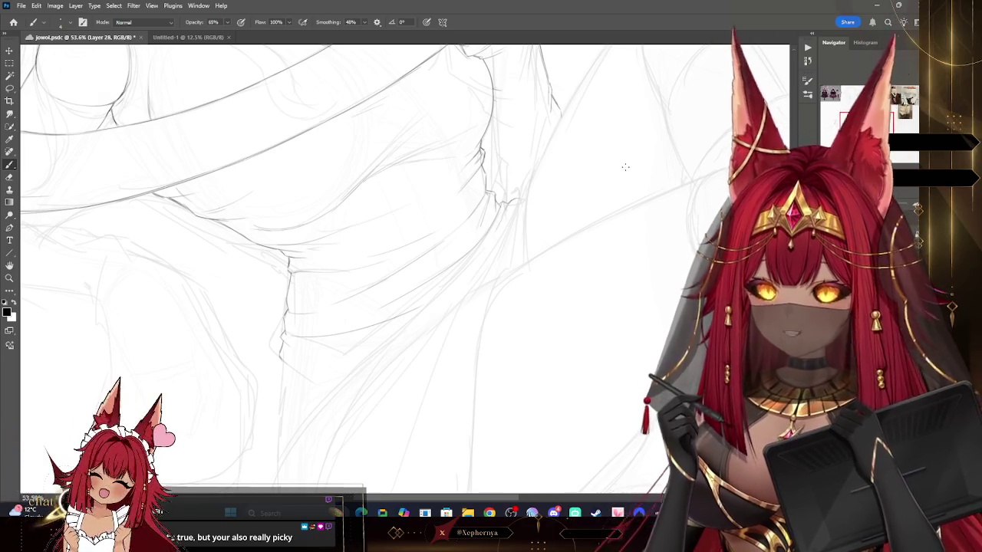
left_click(9, 278)
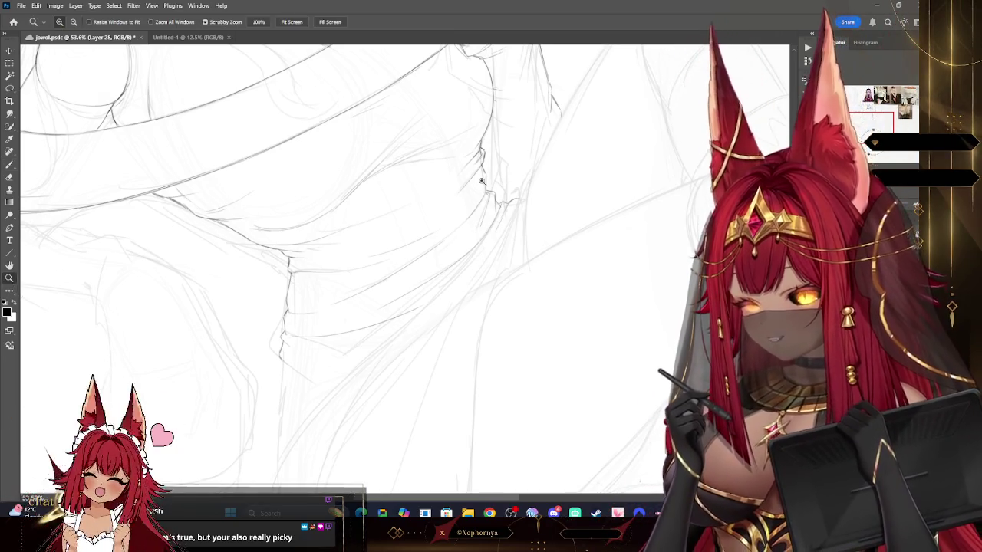
Scrubby-zoom out slightly to show the lap folds and upper legs, then resume brushing.
left_click_drag(583, 143, 554, 142)
mouse_move(625, 131)
left_mouse_down()
mouse_move(604, 186)
mouse_move(637, 186)
mouse_move(548, 155)
left_mouse_up()
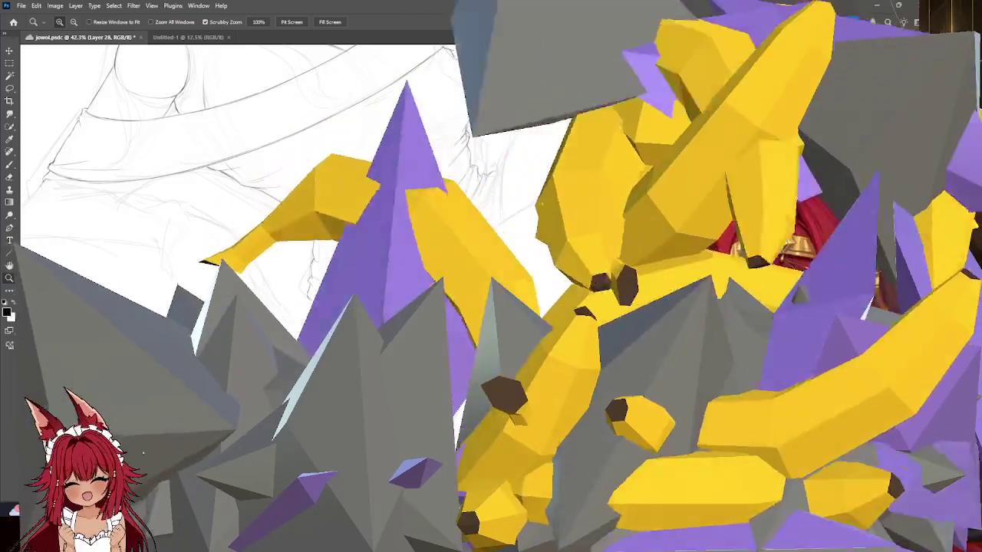
key("b")
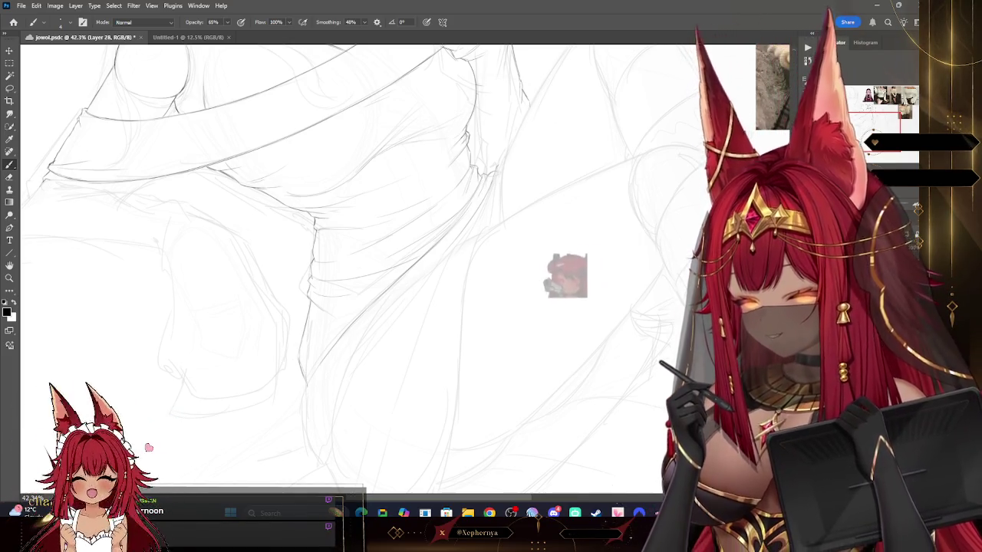
Pan from the teacup and arm down to frame the legs below the lap.
left_click_drag(346, 269, 407, 364)
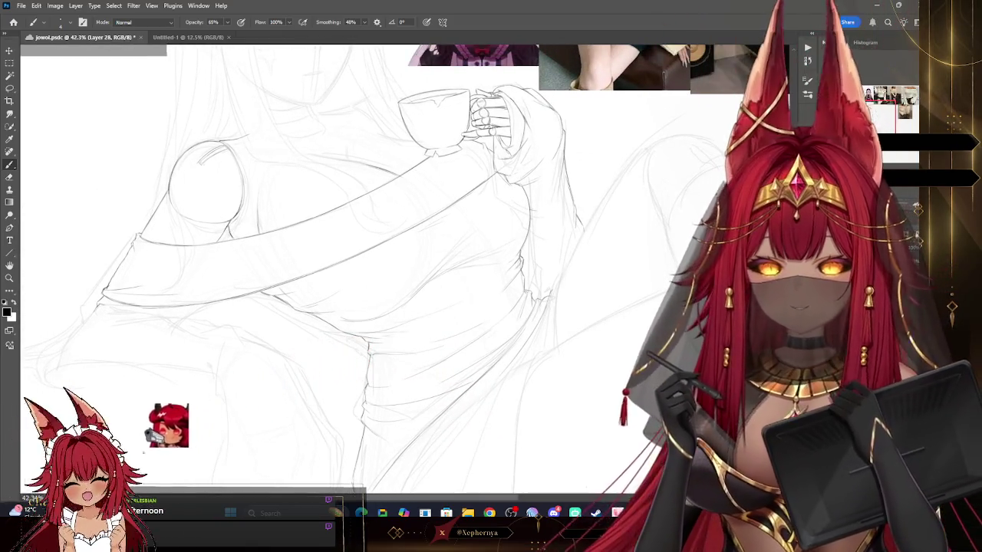
mouse_move(345, 268)
left_mouse_down()
mouse_move(334, 337)
mouse_move(362, 332)
mouse_move(385, 213)
left_mouse_up()
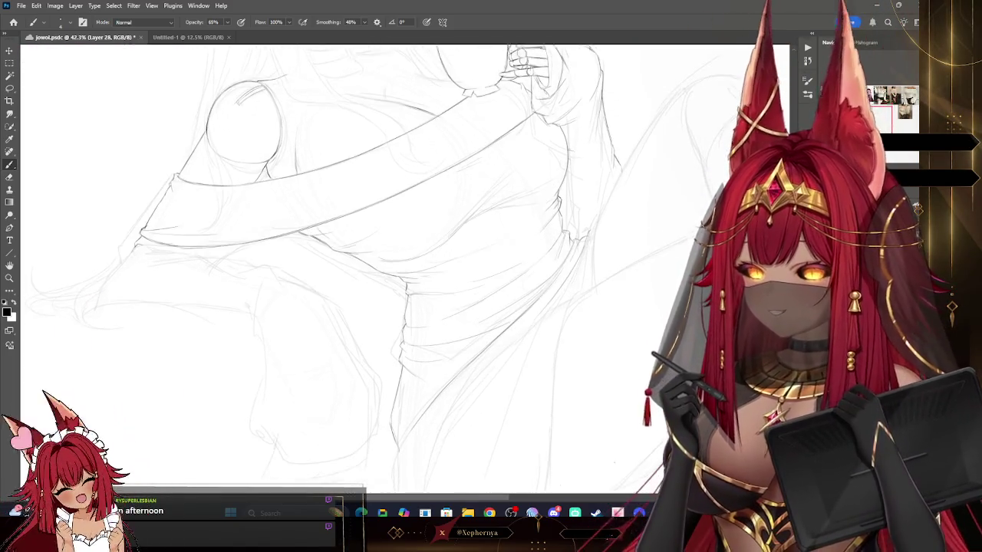
left_click_drag(383, 307, 376, 215)
left_click_drag(376, 307, 368, 223)
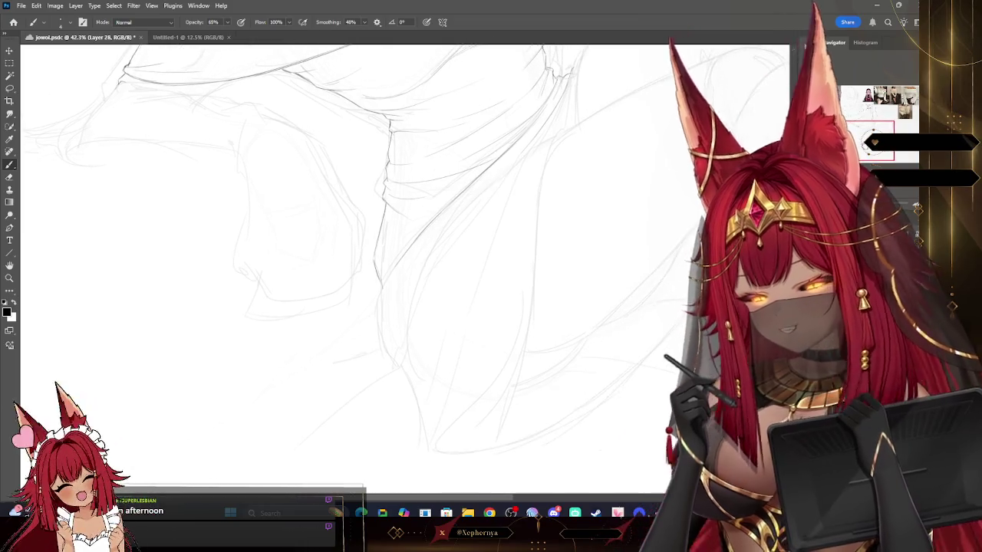
left_click_drag(636, 172, 631, 165)
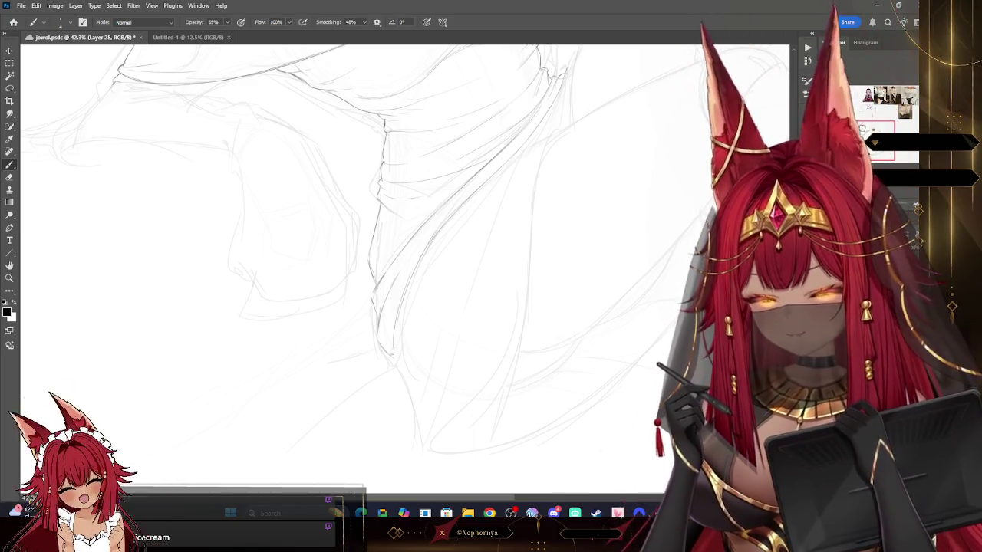
Pan back to the lap and thigh and extend the leg outline with a short stroke.
scroll(506, 184, "up", 2)
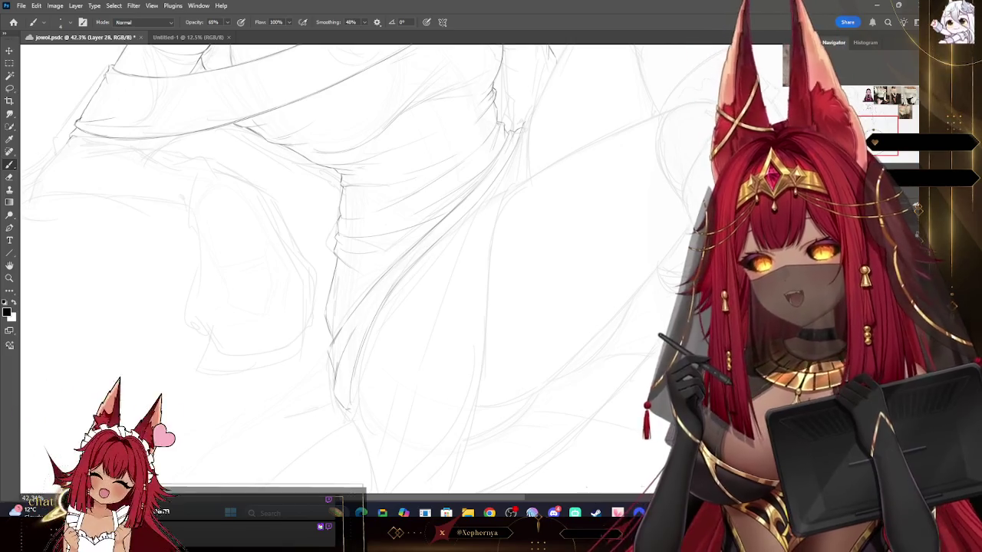
left_click_drag(456, 173, 372, 216)
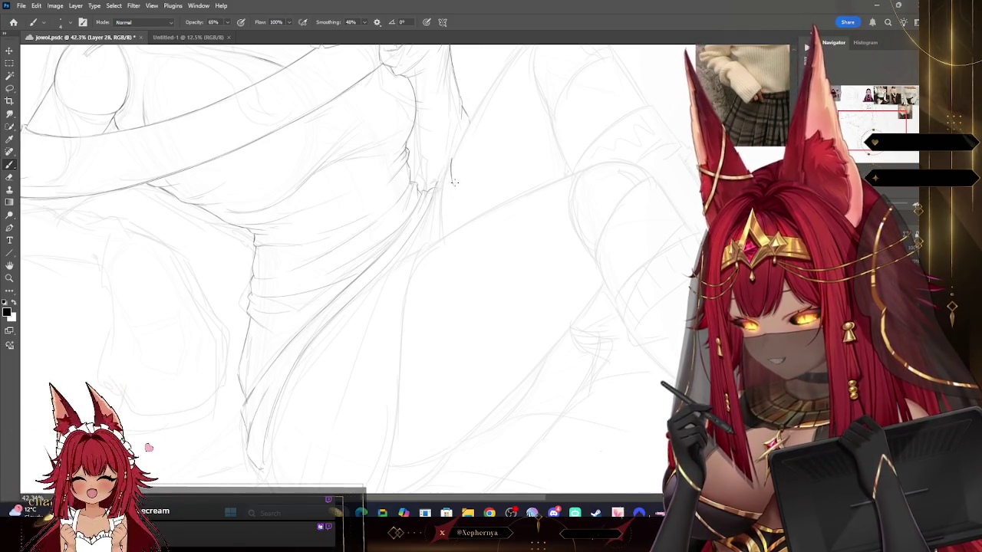
left_click_drag(460, 101, 467, 122)
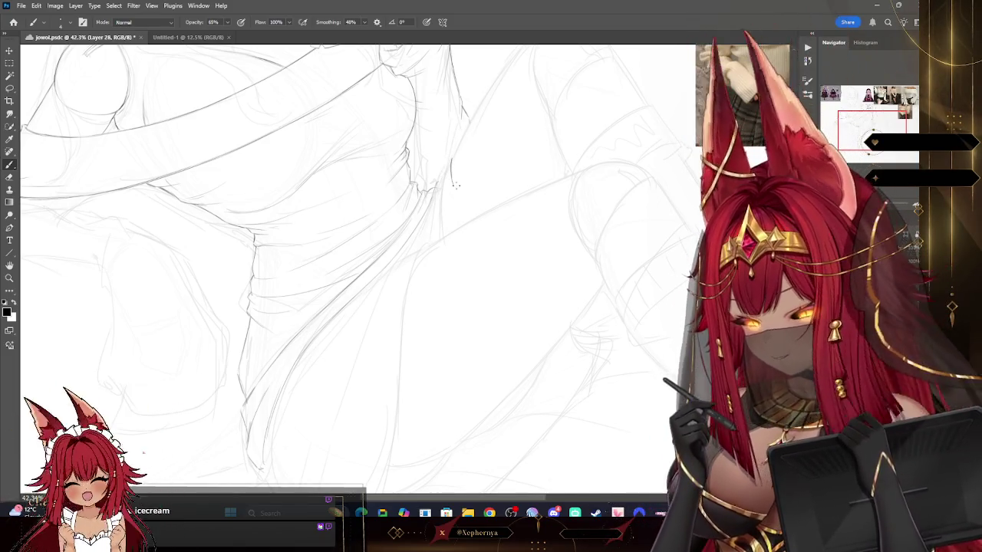